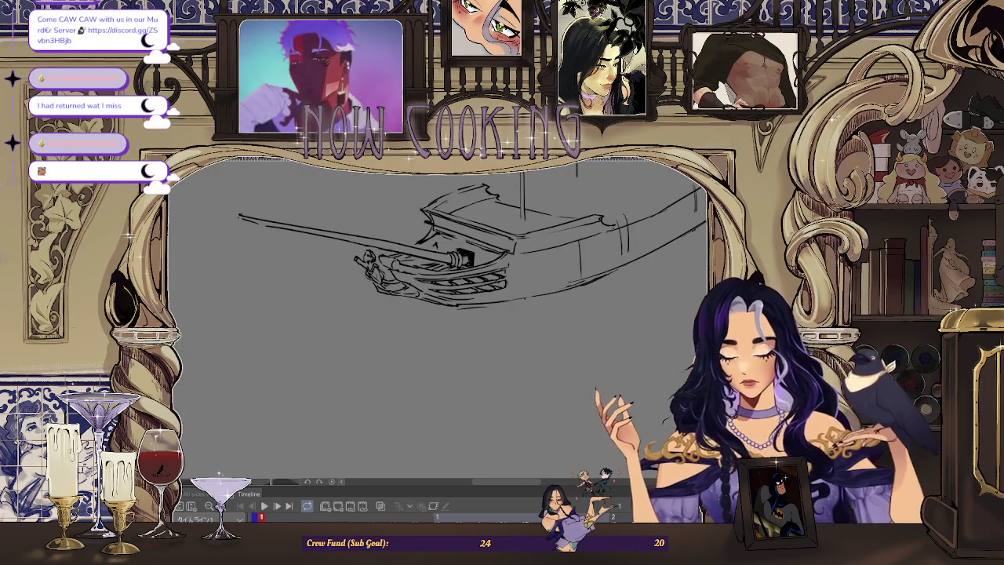
Add curved strokes to the figurehead, then lasso it and nudge it slightly up and left.
scroll(385, 283, "up", 2)
left_click_drag(383, 251, 361, 301)
left_click_drag(359, 218, 385, 284)
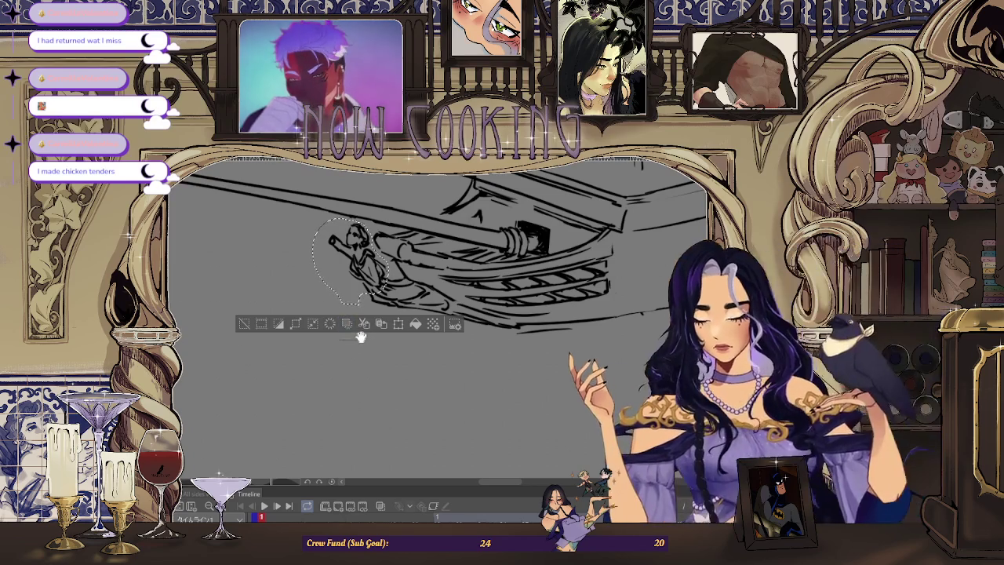
left_click(399, 324)
left_click_drag(382, 307, 374, 306)
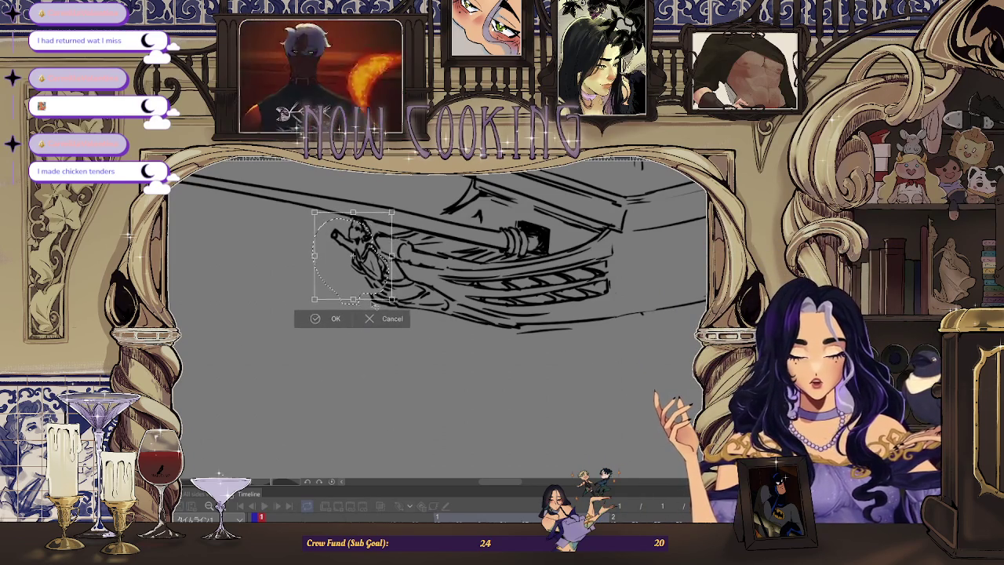
left_click(317, 321)
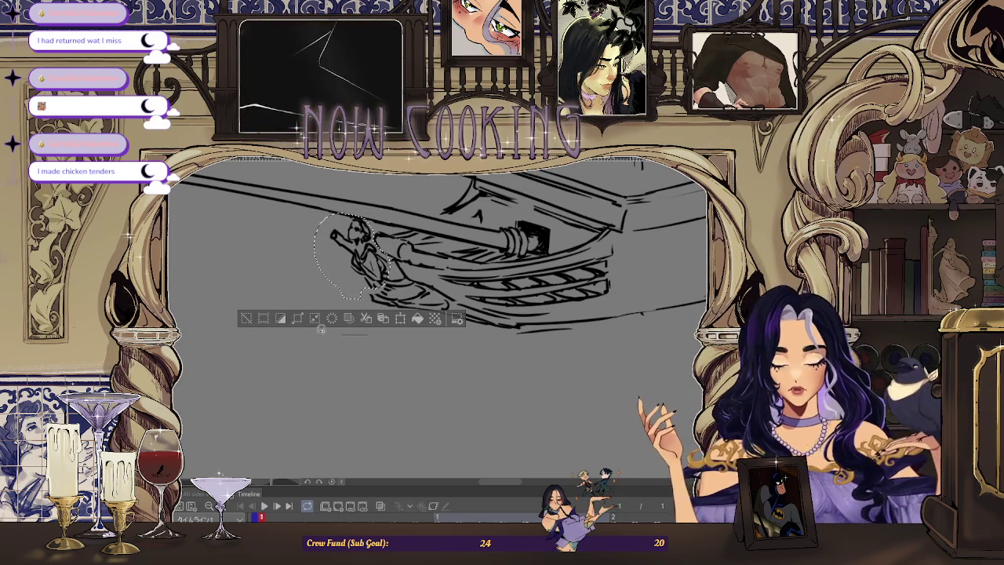
left_click(249, 322)
left_click_drag(270, 330, 409, 258)
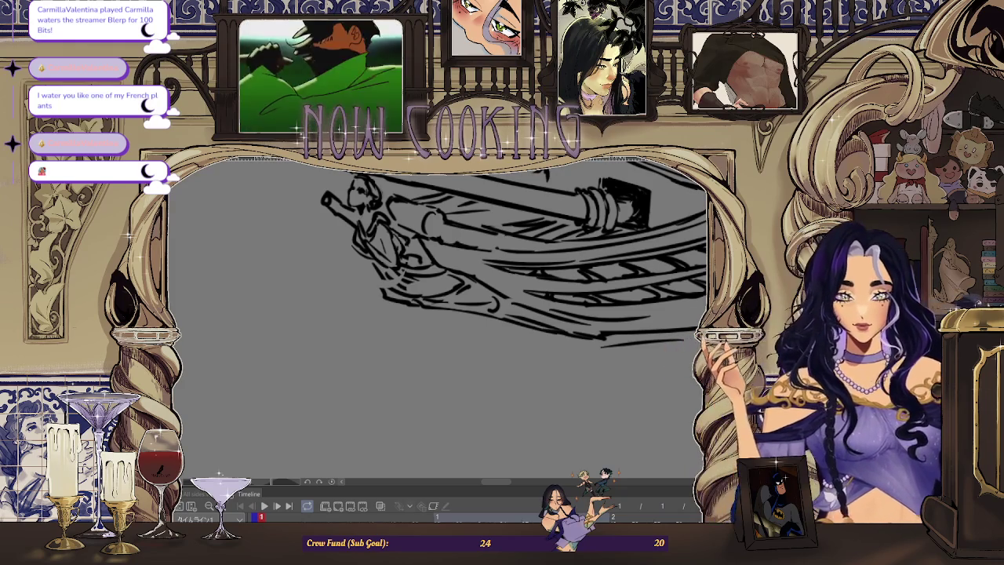
Toggle the horizontal view flip to check the bow sketch mirrored both ways.
scroll(384, 268, "up", 1)
scroll(385, 268, "up", 1)
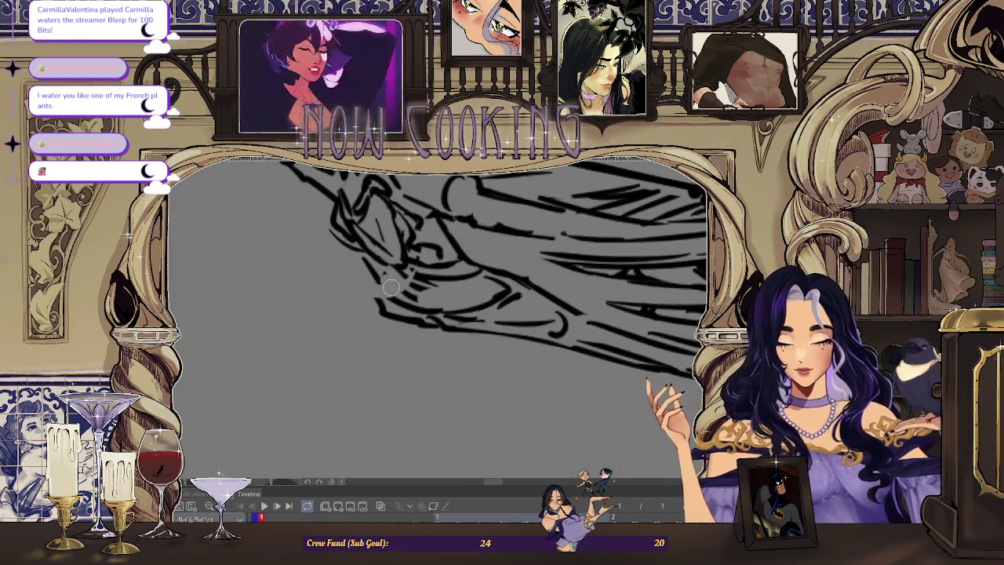
scroll(382, 299, "down", 1)
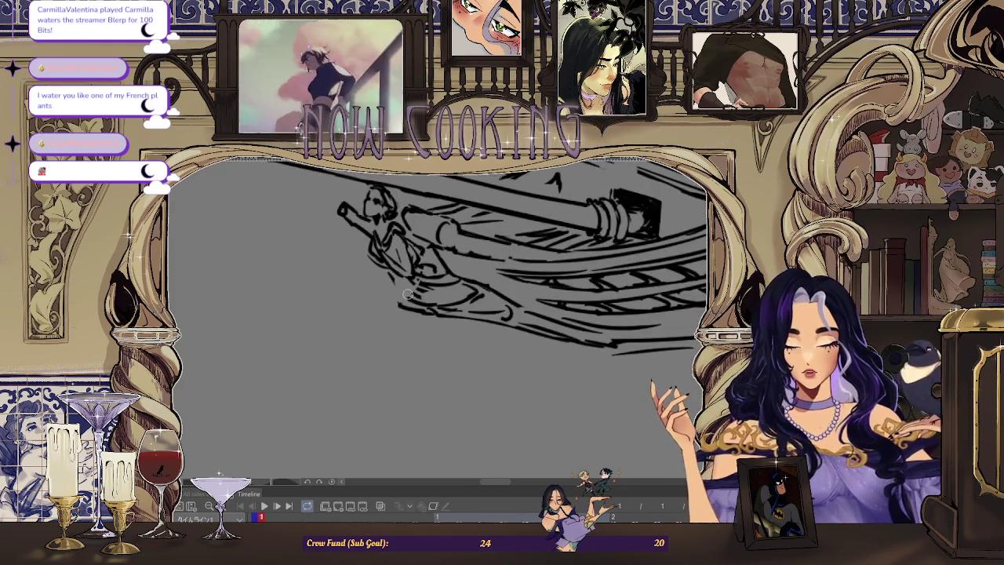
scroll(382, 299, "down", 1)
scroll(382, 299, "down", 1)
key("h")
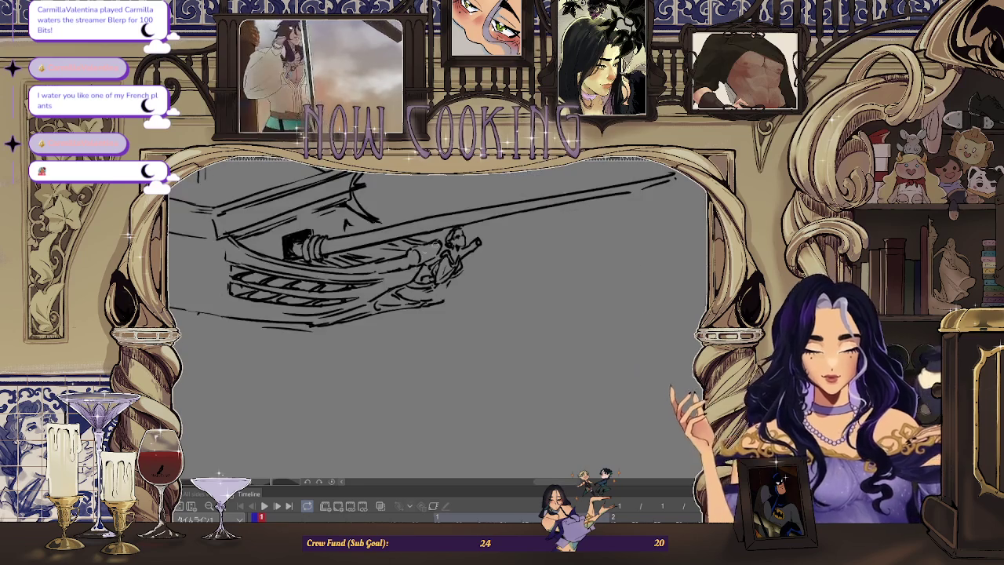
scroll(450, 234, "up", 1)
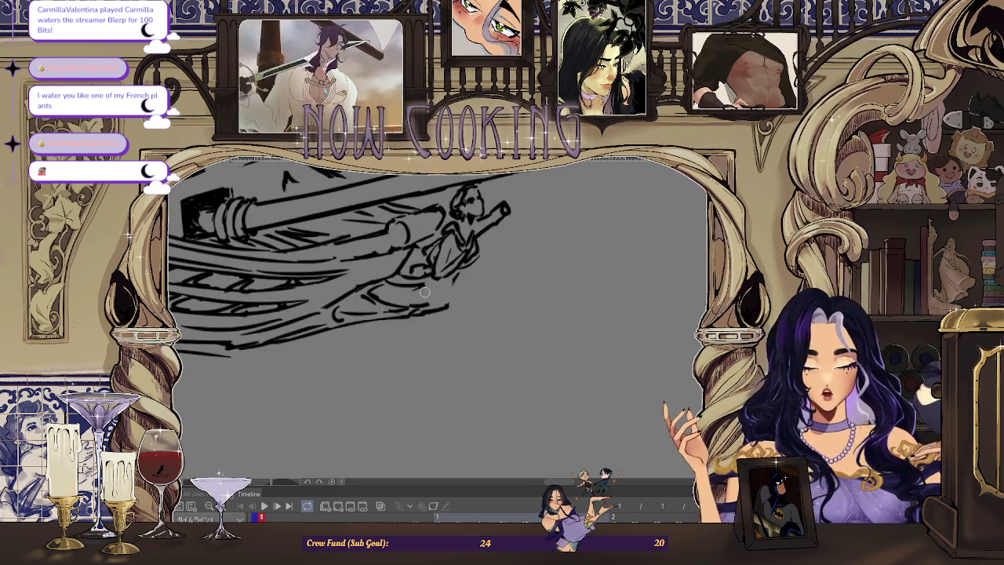
key("h")
key("h")
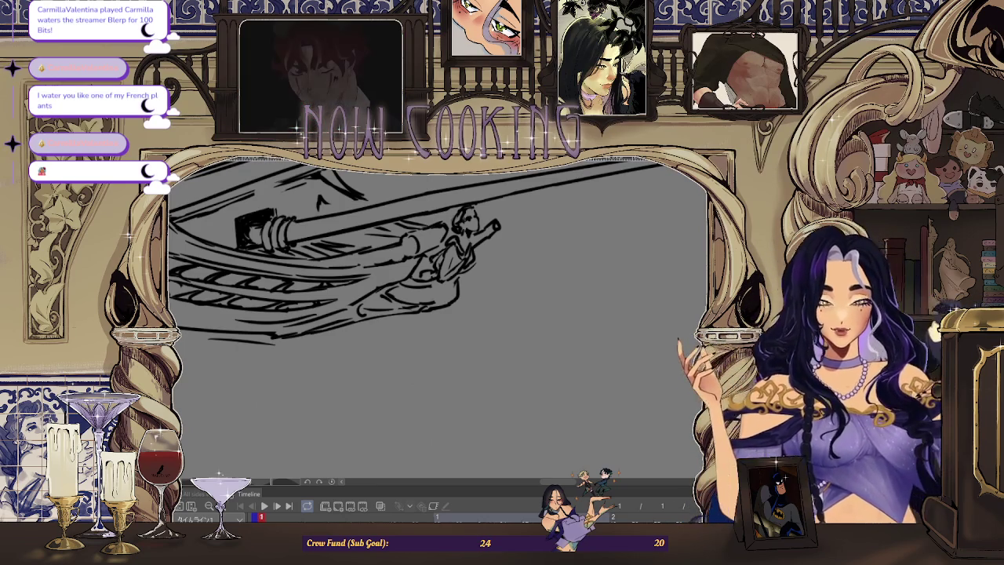
Zoom around the bow sketch and mirror the view so the bow faces left.
scroll(456, 284, "up", 2)
scroll(436, 298, "up", 1)
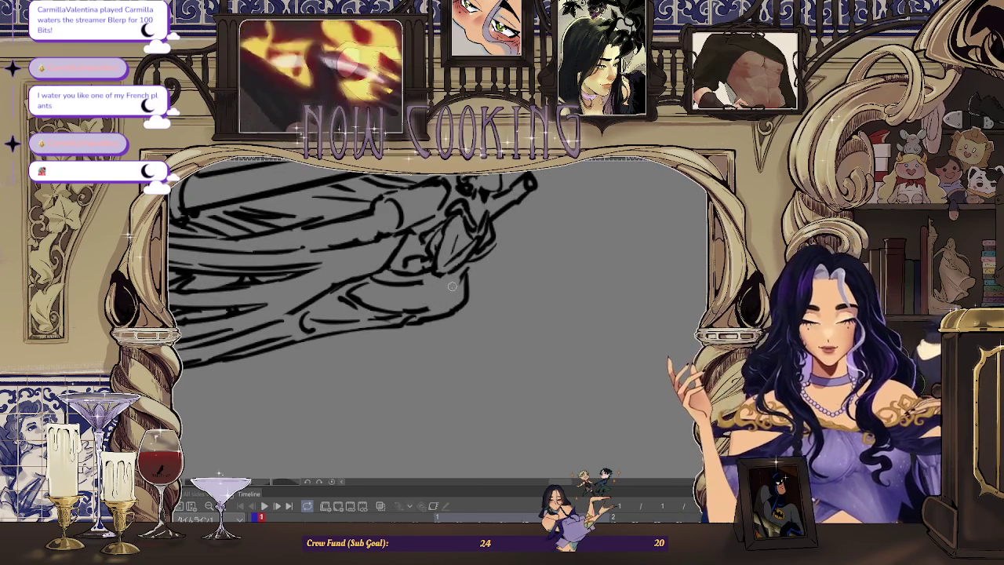
scroll(390, 309, "up", 1)
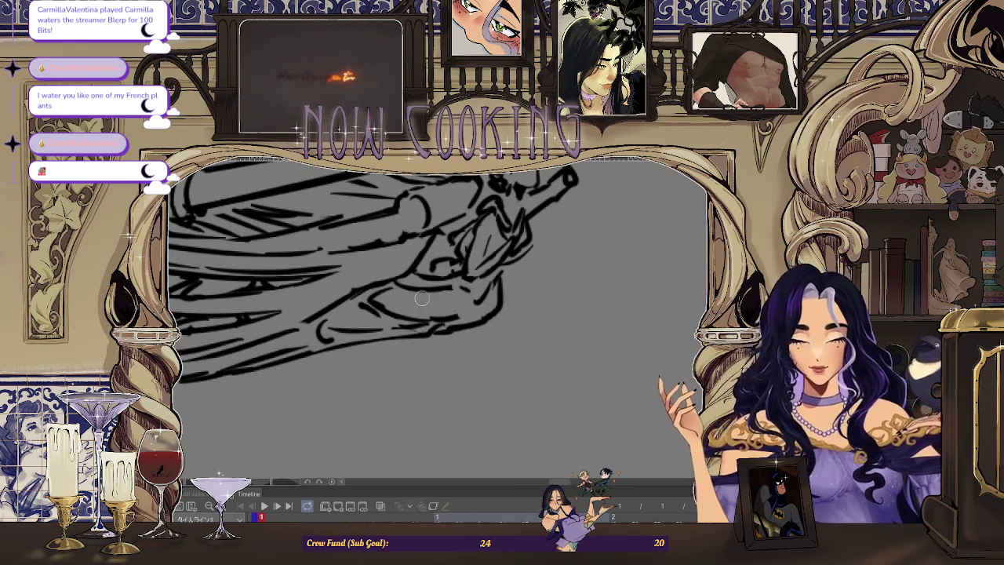
scroll(448, 286, "down", 1)
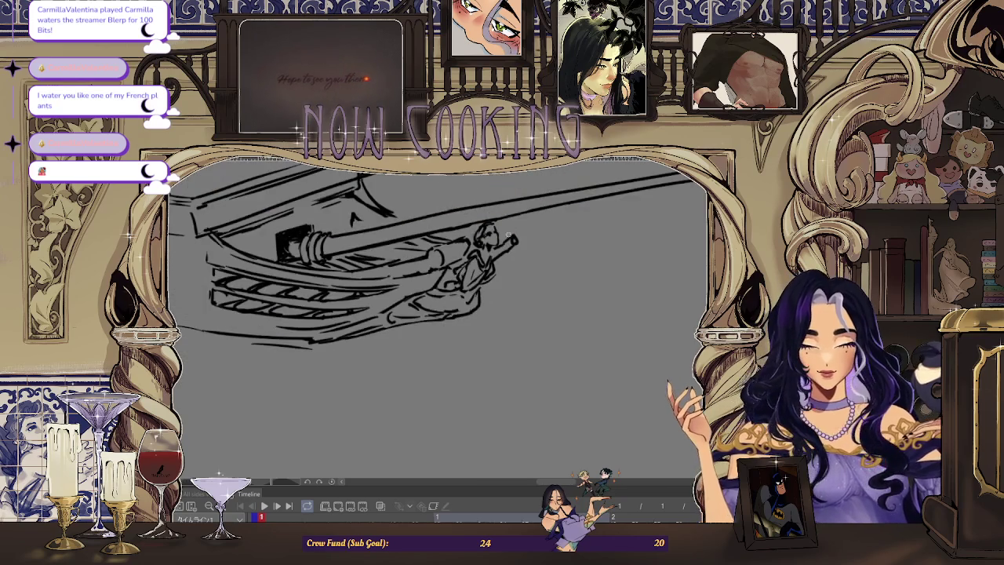
scroll(579, 218, "down", 2)
key("m")
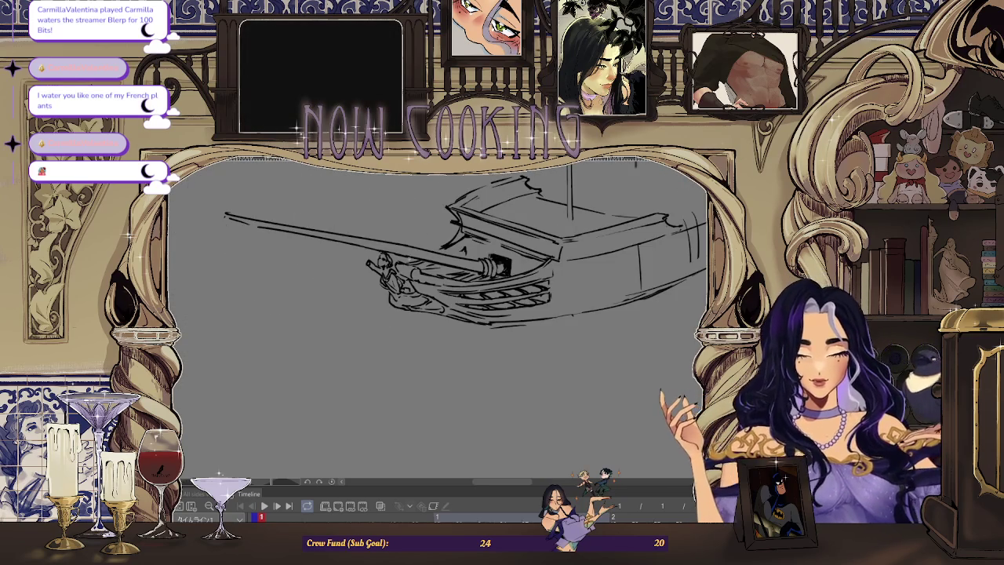
scroll(438, 251, "up", 1)
scroll(404, 300, "up", 1)
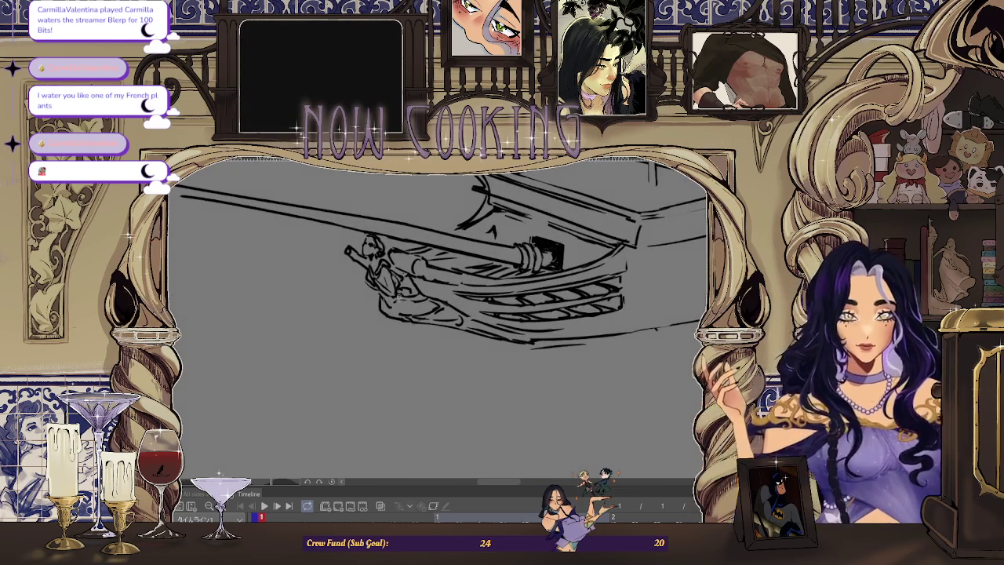
scroll(385, 268, "up", 1)
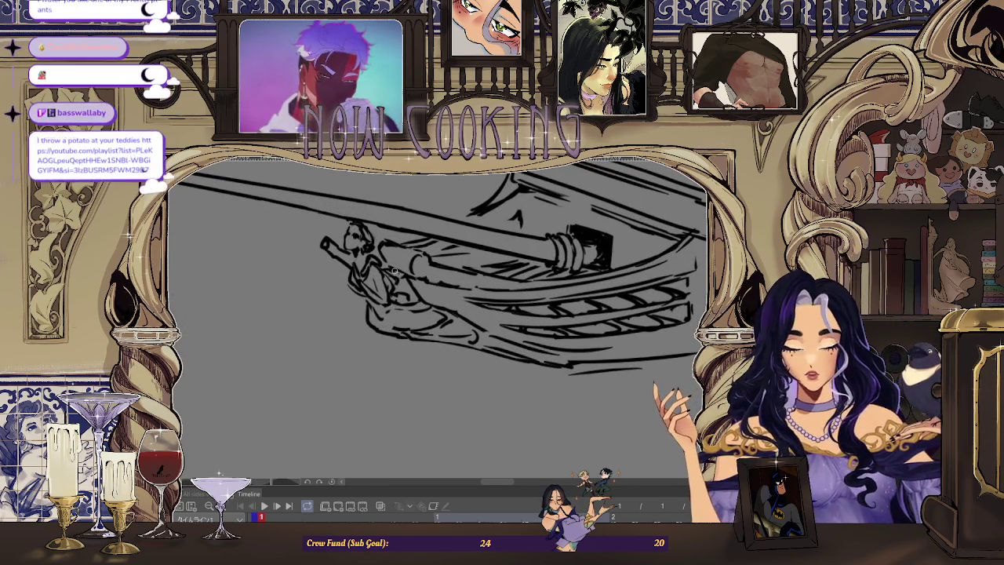
scroll(386, 269, "up", 1)
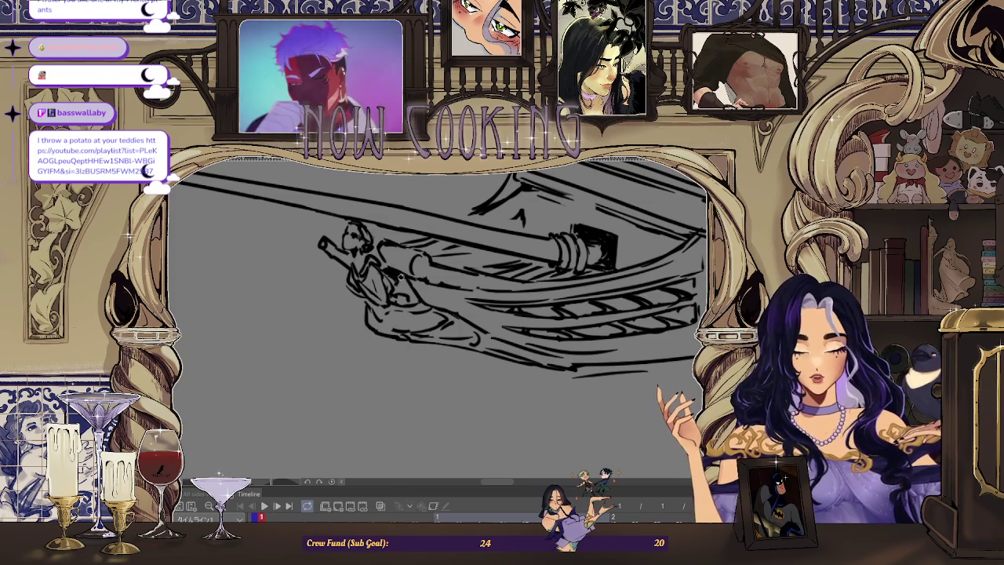
scroll(397, 283, "down", 1)
scroll(485, 336, "down", 1)
Flip the view twice more, ending unmirrored, and enlarge the view.
key("h")
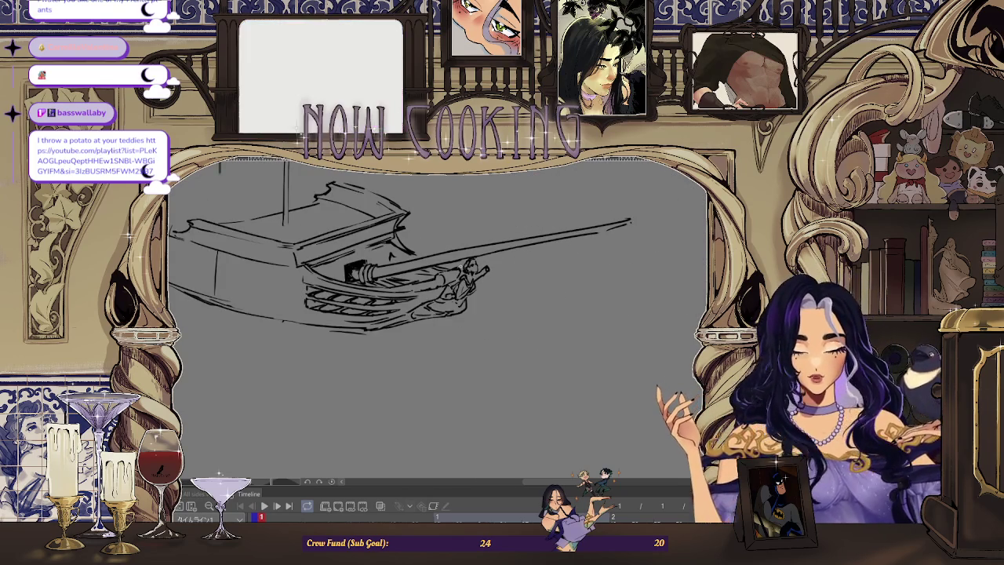
scroll(472, 280, "up", 1)
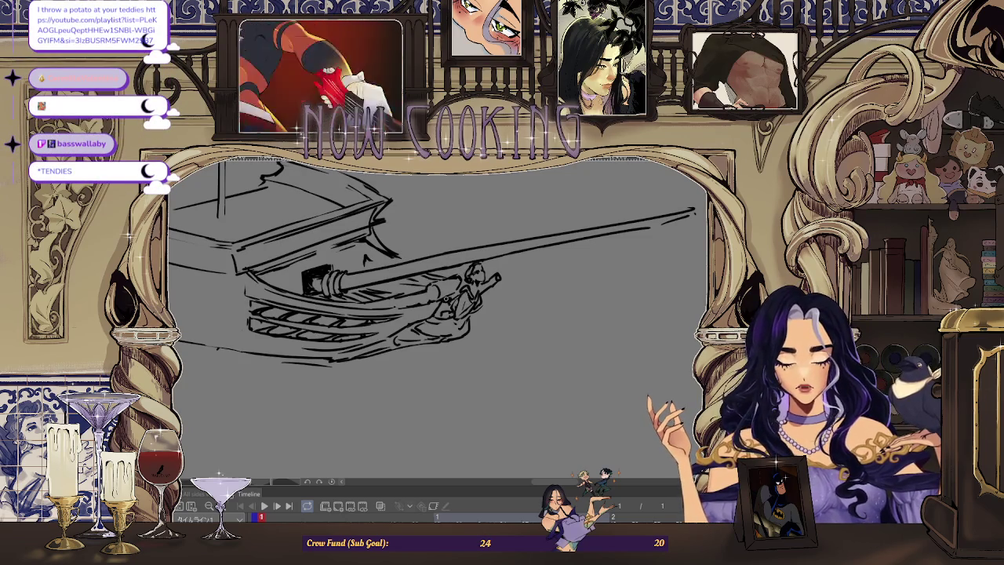
scroll(424, 366, "down", 2)
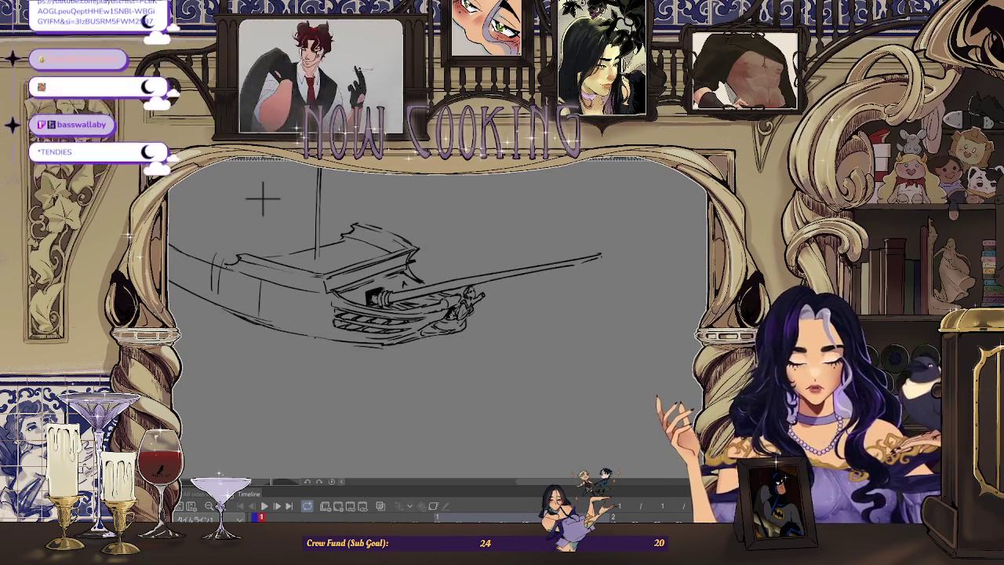
scroll(457, 310, "up", 1)
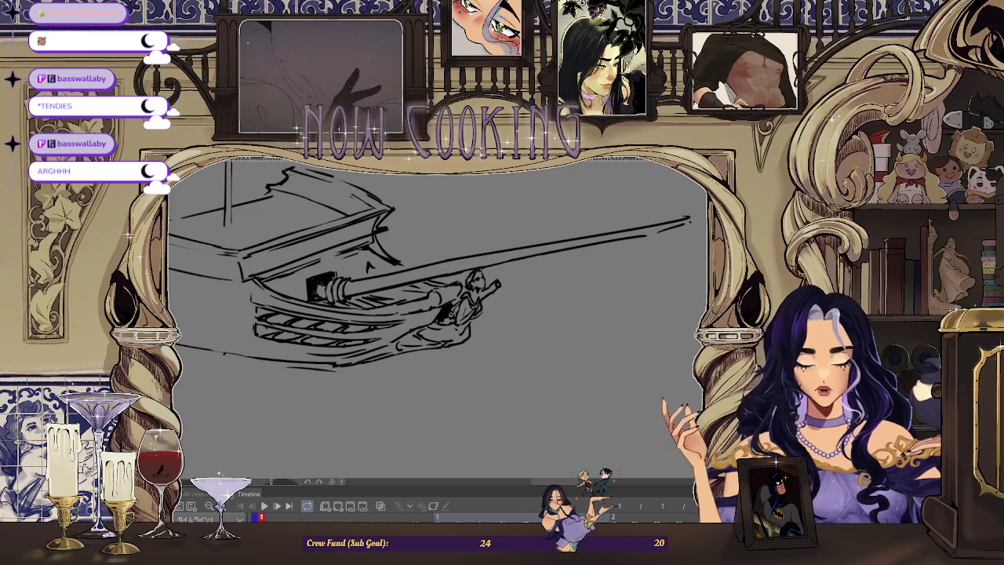
scroll(267, 201, "down", 2)
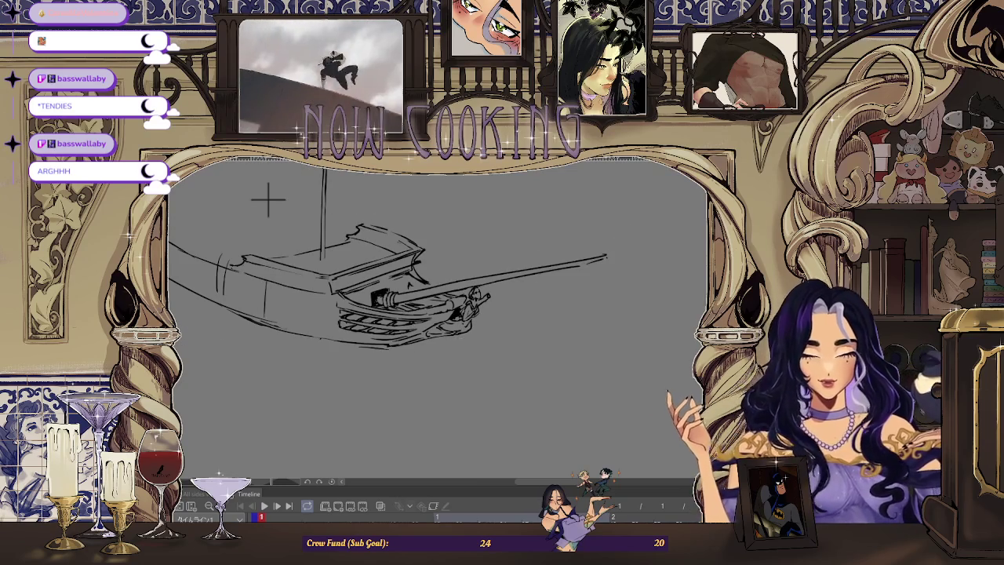
key("h")
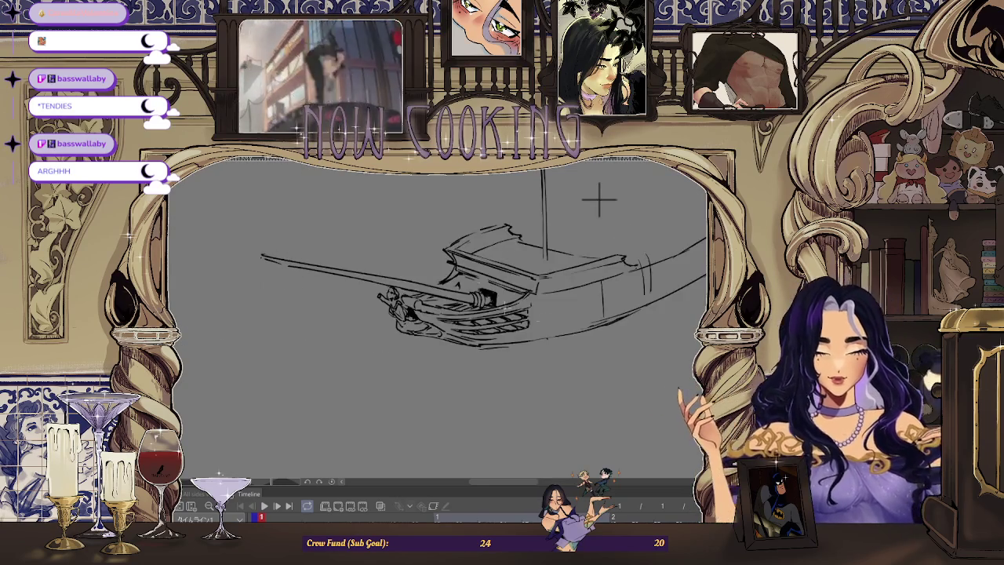
key("ctrl+plus")
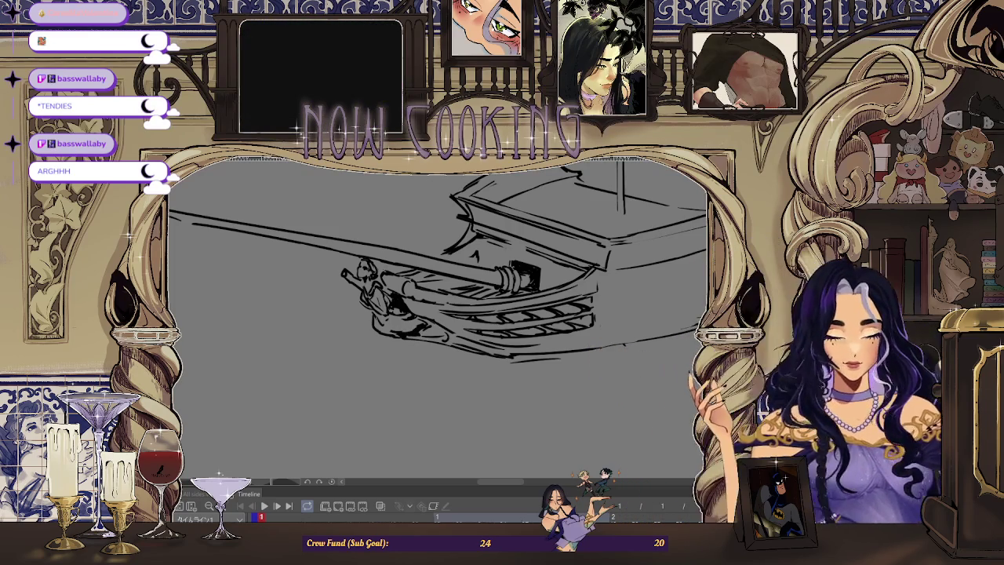
Flip the view twice and slightly re-tilt it while checking the sketch.
key("h")
scroll(440, 333, "up", 2)
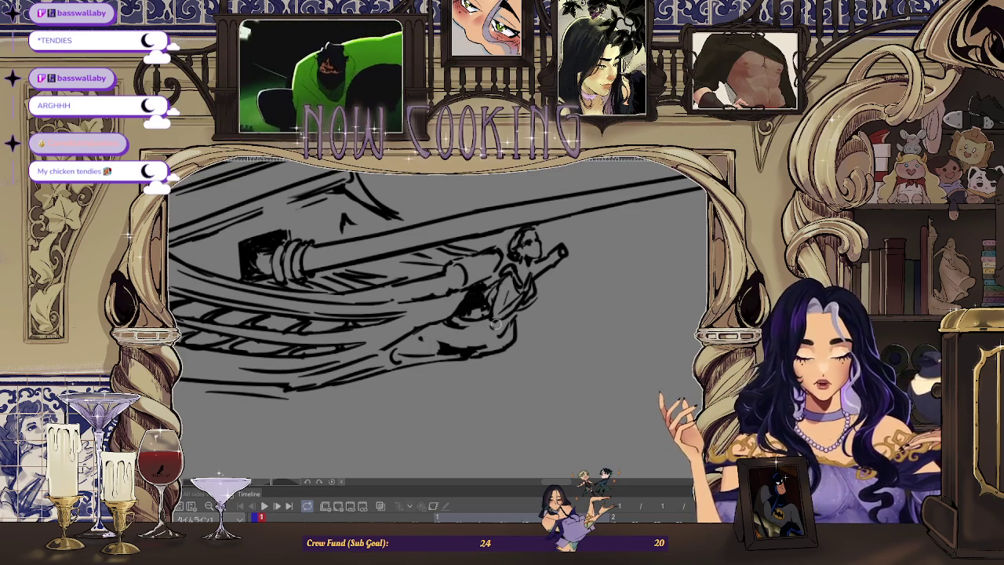
left_click_drag(493, 324, 482, 323)
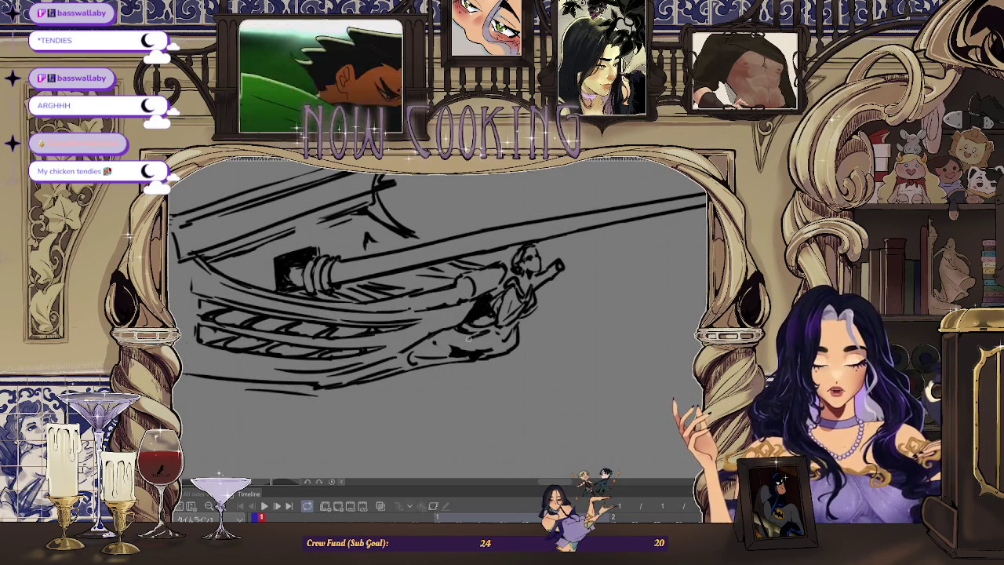
scroll(457, 345, "down", 2)
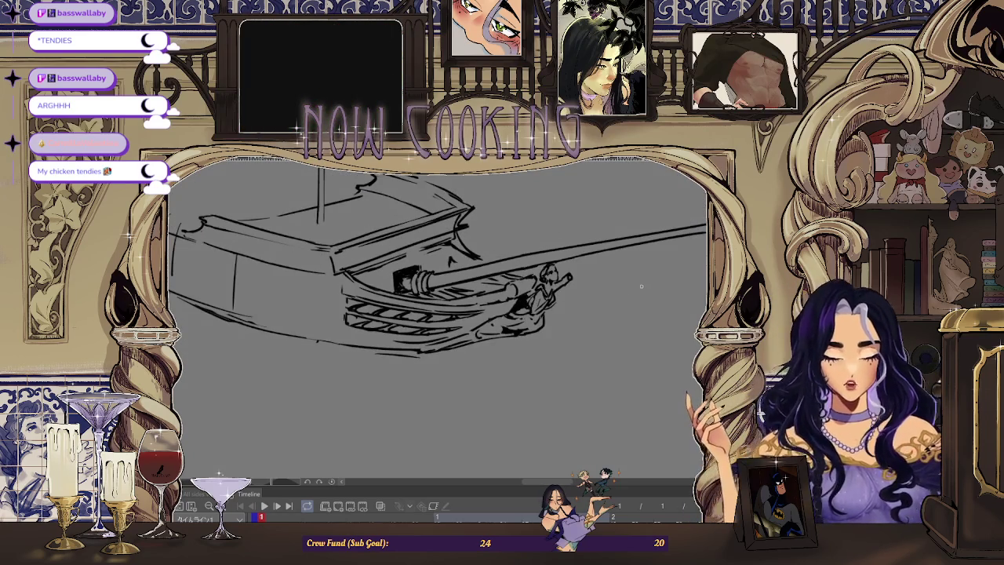
key("h")
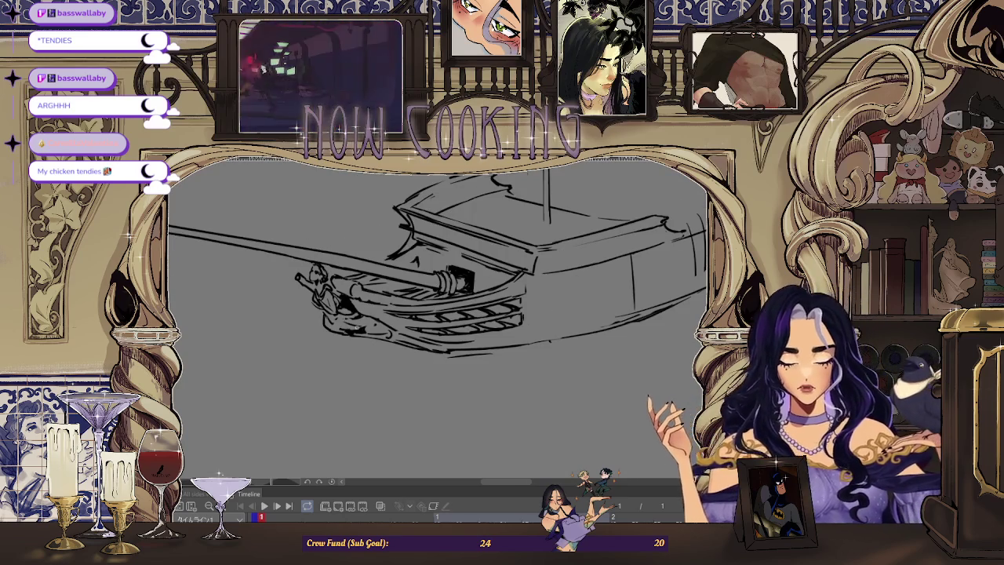
scroll(437, 262, "up", 1)
scroll(437, 263, "up", 2)
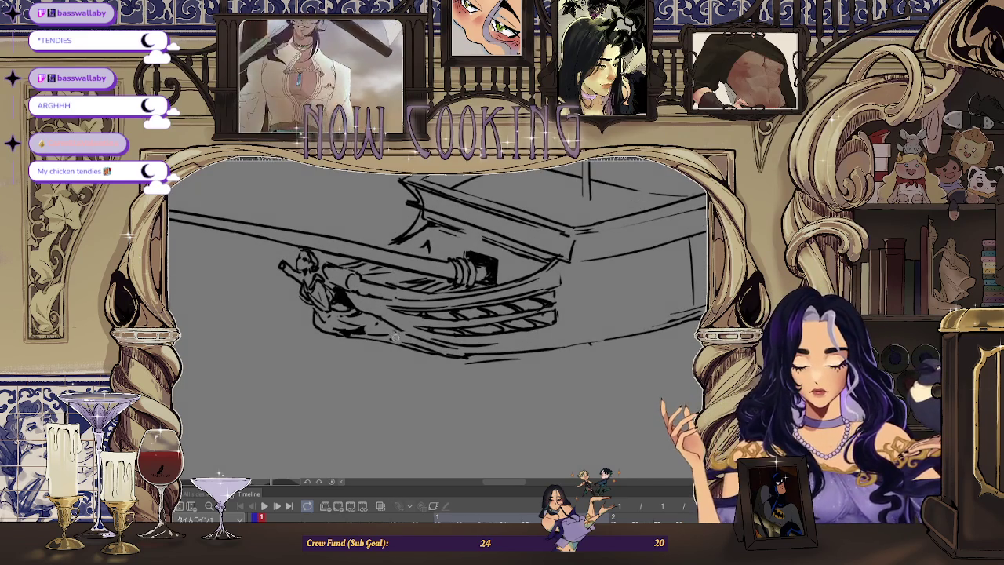
scroll(401, 337, "down", 1)
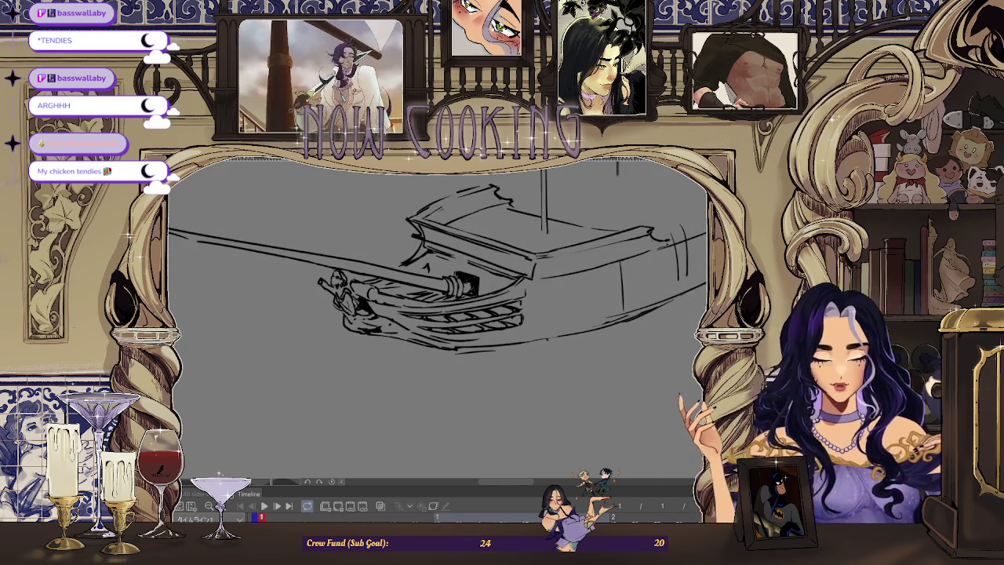
Flip the view back, level the ship, and zoom in on the bow and figurehead.
left_click_drag(437, 314, 382, 276)
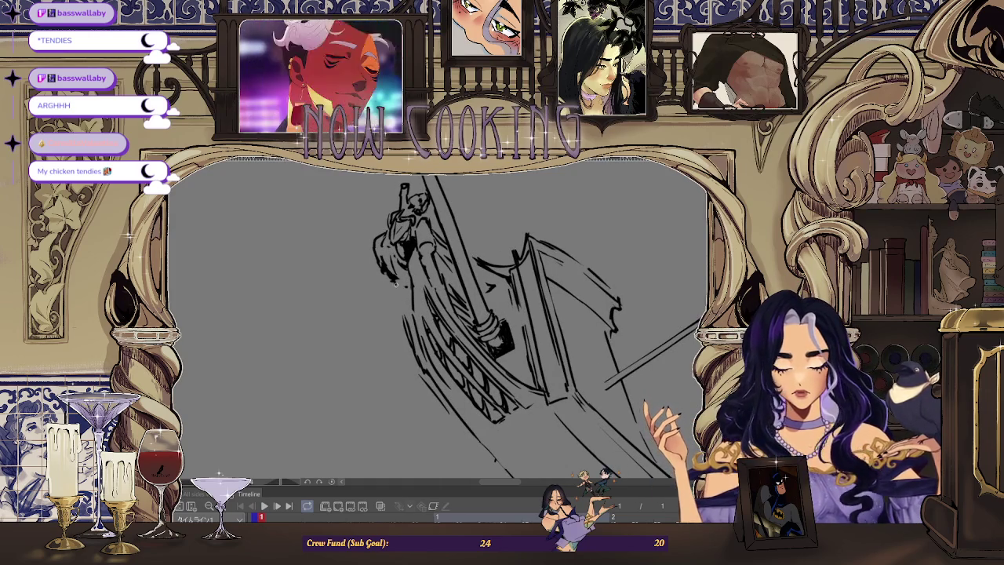
scroll(604, 367, "down", 2)
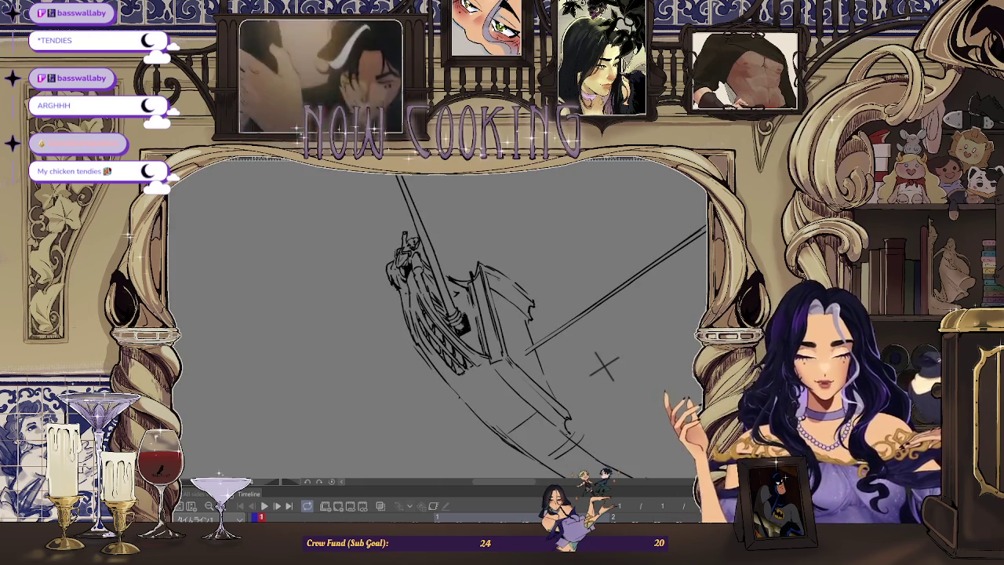
key("h")
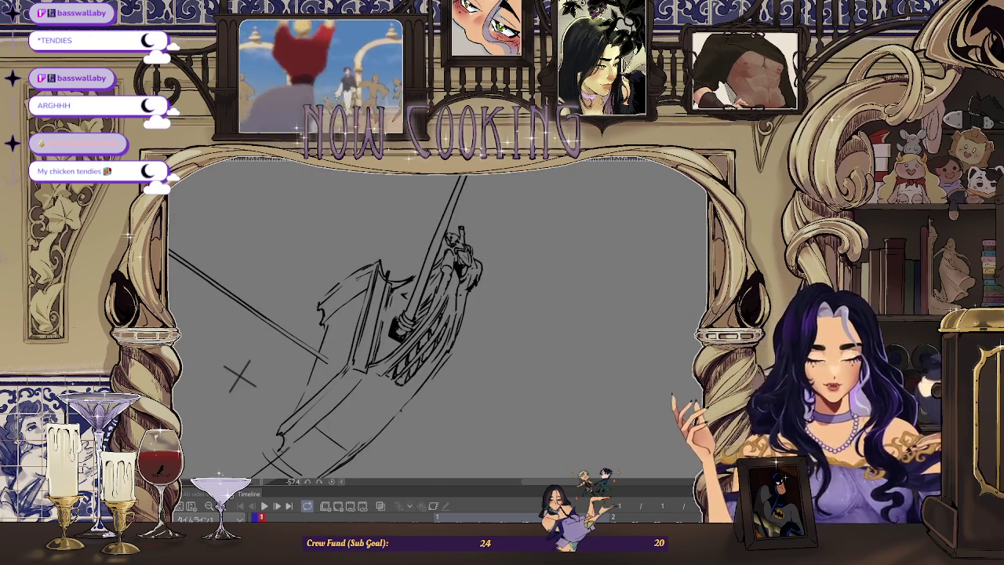
left_click_drag(239, 377, 282, 187)
scroll(459, 326, "up", 2)
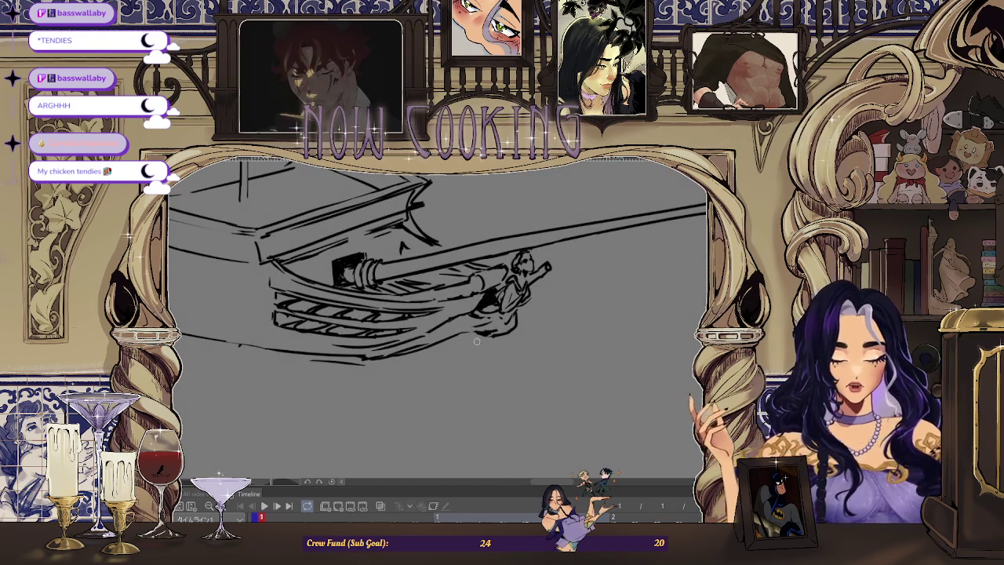
Adjust the view rotation slightly and zoom in on the bow and figurehead.
left_click_drag(480, 336, 480, 333)
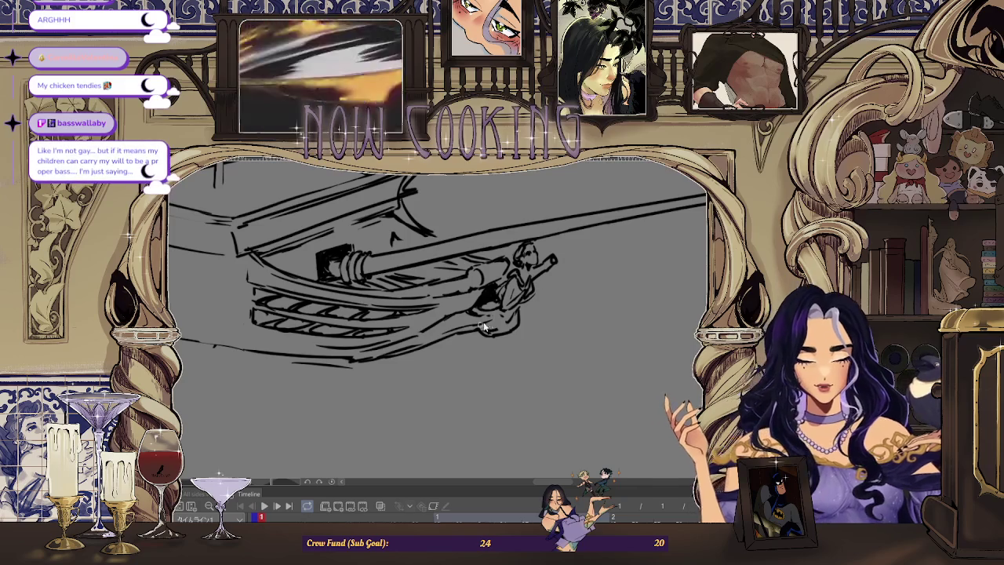
left_click_drag(479, 323, 487, 317)
scroll(497, 321, "up", 1)
scroll(498, 321, "up", 2)
scroll(497, 322, "up", 2)
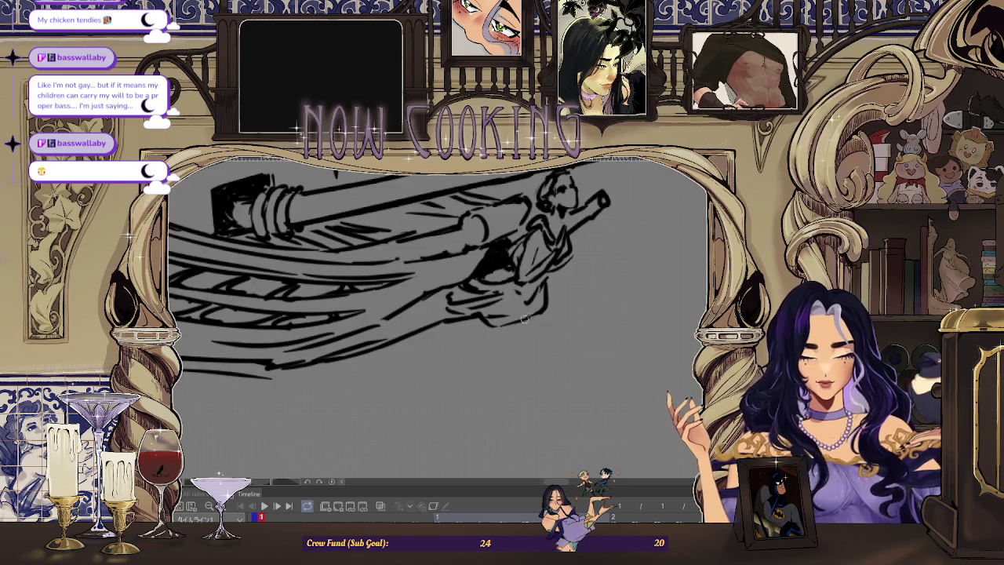
scroll(529, 317, "down", 3)
Tilt the view to about -41.7° so the ship slants up-right.
scroll(538, 262, "up", 2)
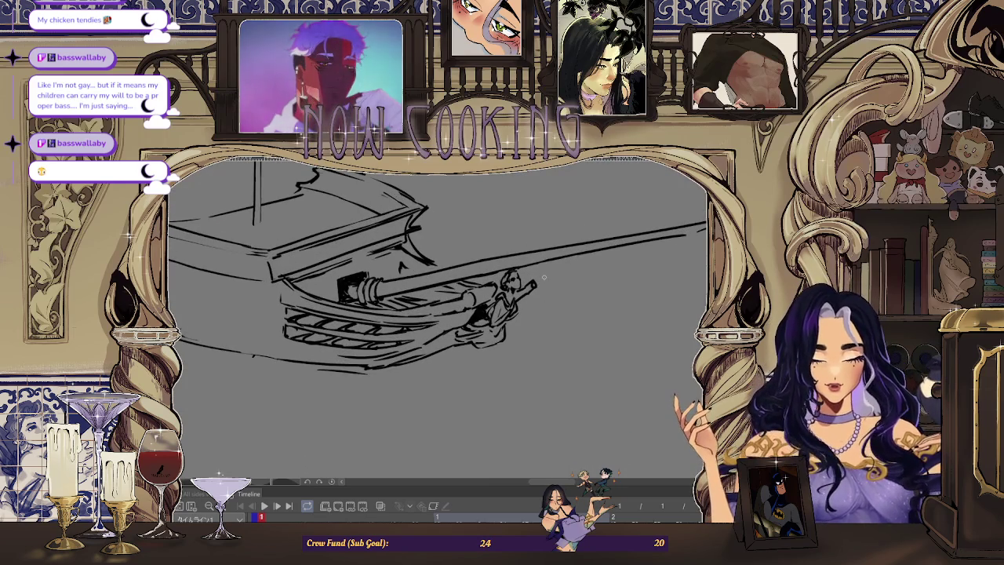
scroll(545, 281, "up", 2)
scroll(541, 230, "down", 2)
scroll(539, 338, "down", 2)
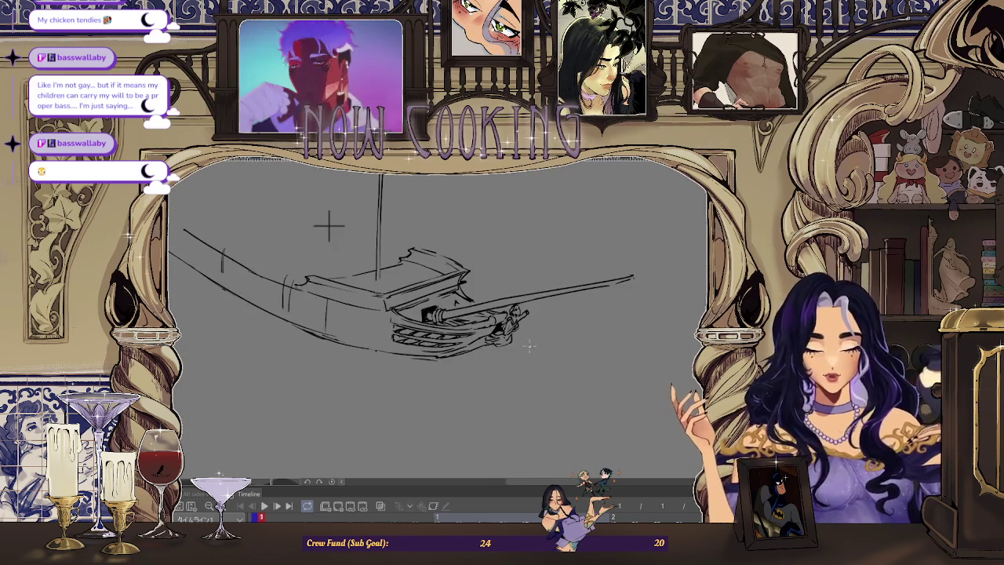
scroll(283, 180, "up", 1)
scroll(282, 181, "up", 2)
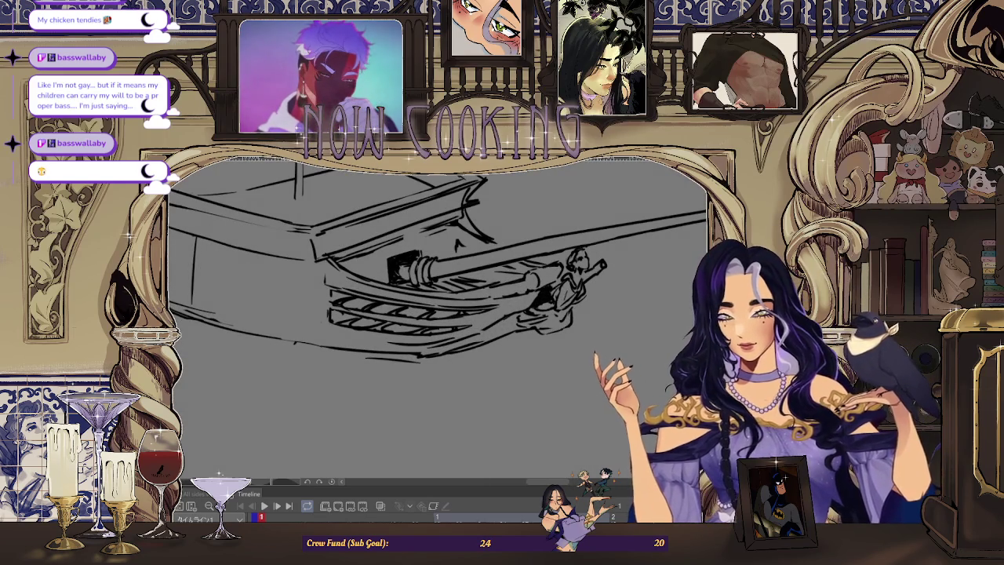
left_click_drag(549, 235, 471, 173, "shift")
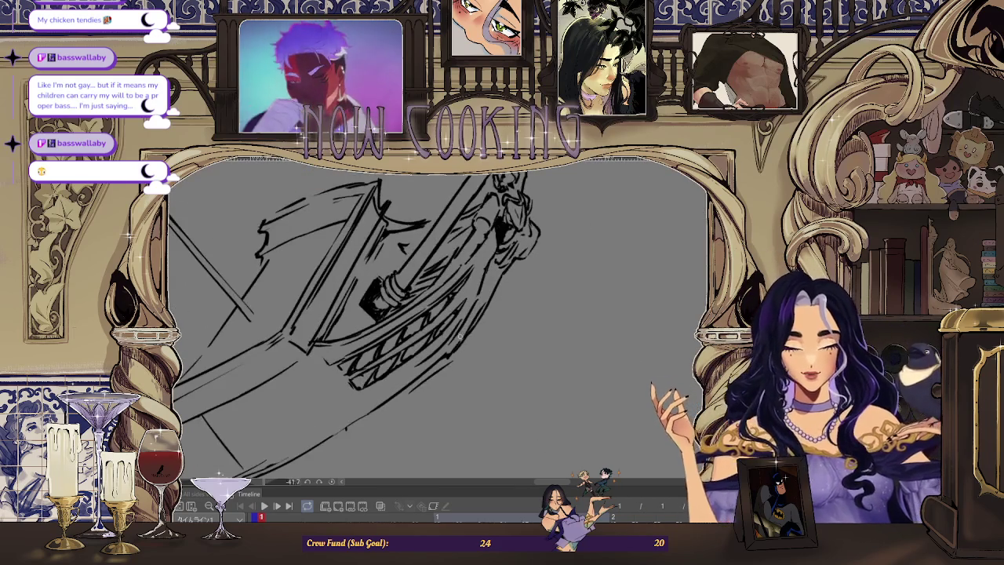
Draw two parallel rough pencil strokes on the levelled ship sketch.
scroll(438, 362, "up", 1)
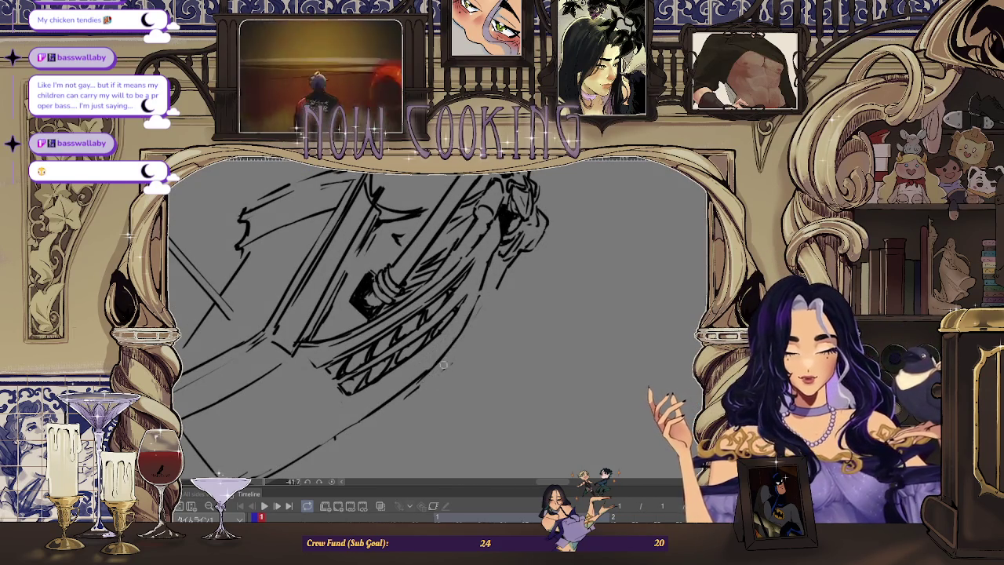
scroll(306, 311, "down", 3)
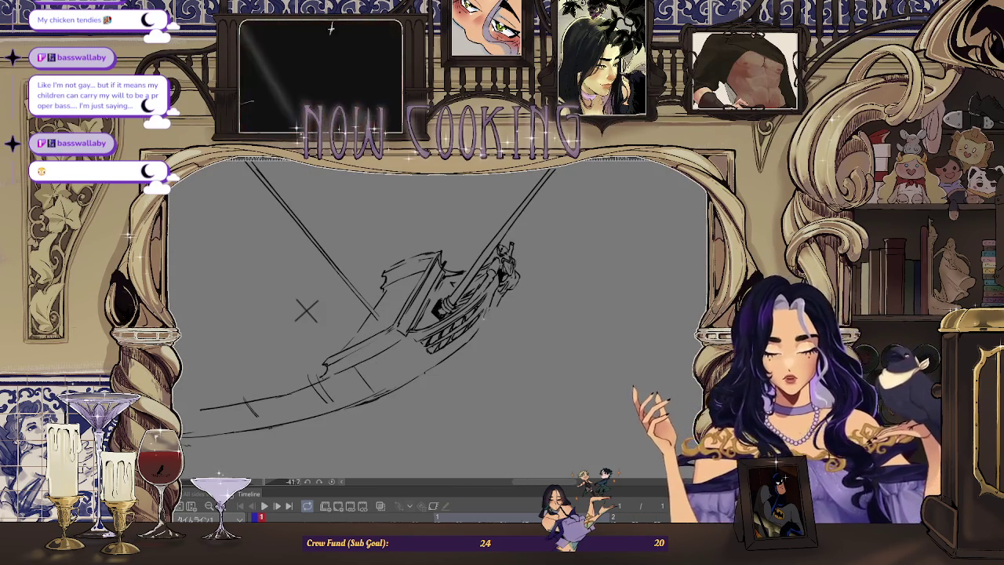
scroll(313, 314, "down", 1)
scroll(340, 325, "down", 1)
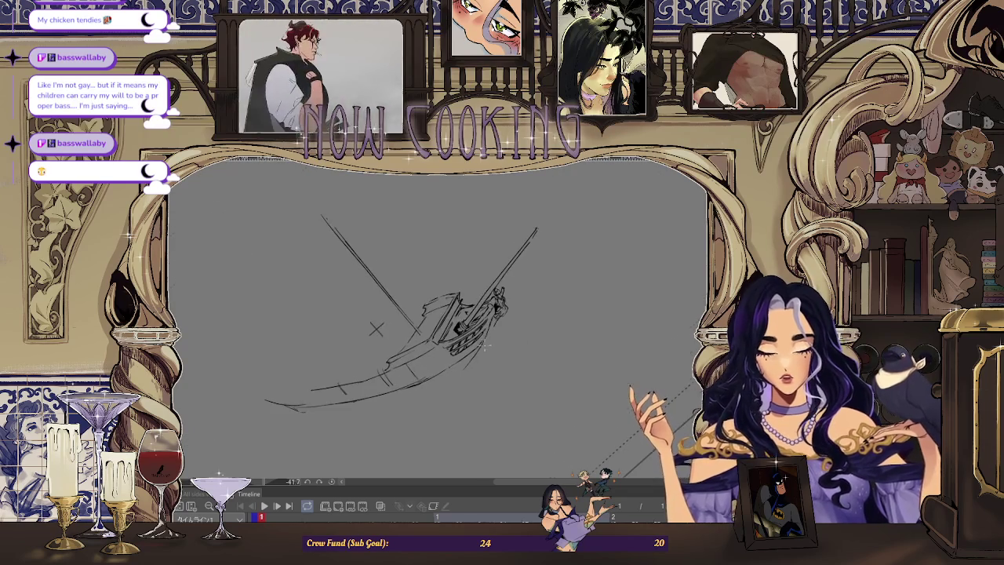
scroll(354, 323, "up", 1)
scroll(354, 323, "down", 2)
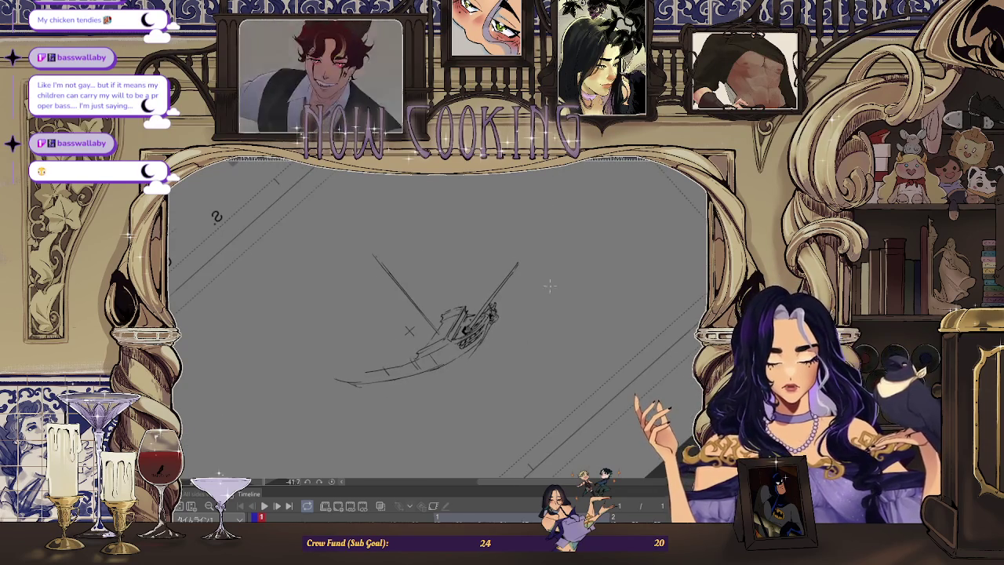
scroll(330, 222, "up", 2)
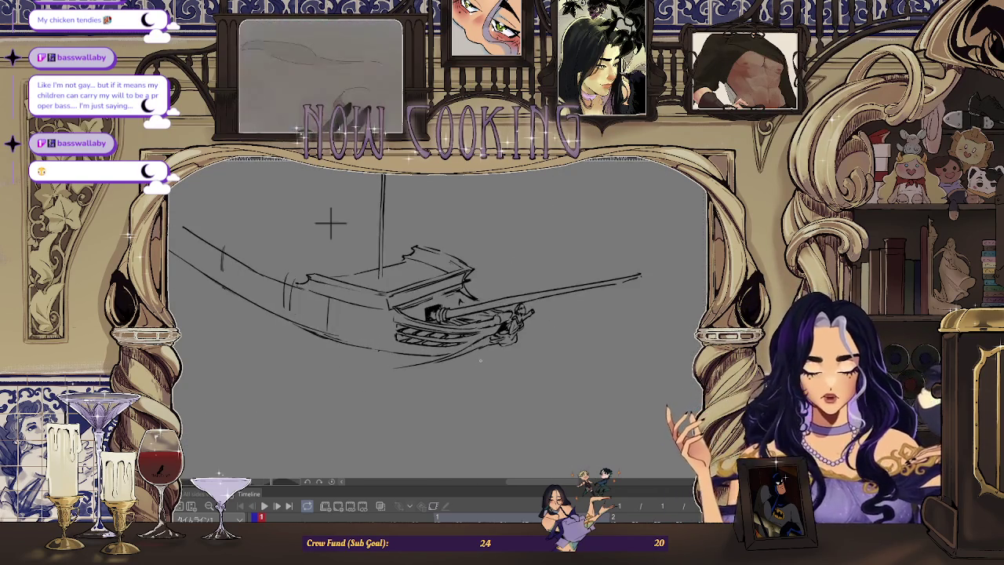
scroll(396, 379, "up", 3)
left_click_drag(395, 379, 489, 349)
left_click_drag(406, 379, 495, 348)
scroll(436, 366, "down", 3)
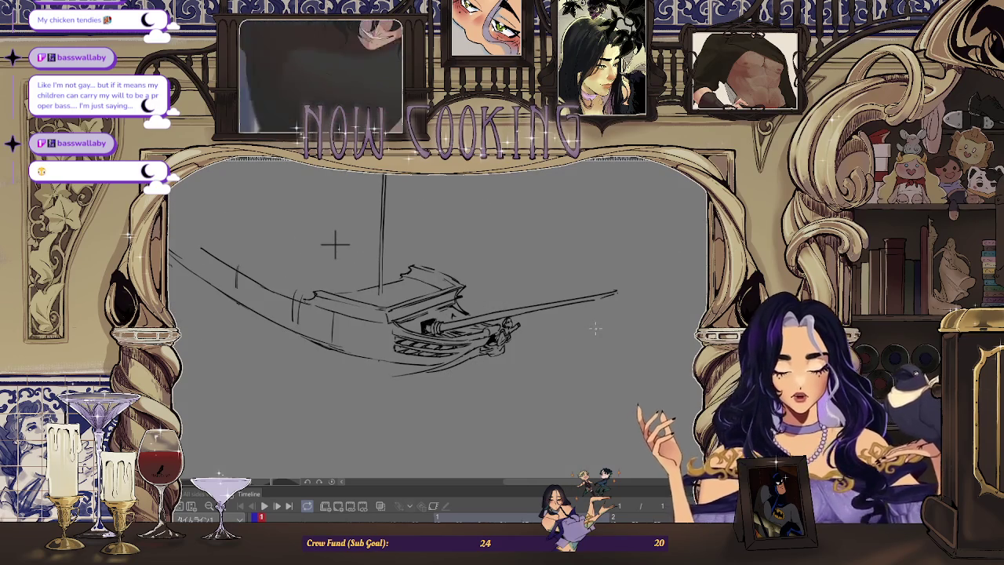
left_click_drag(335, 239, 680, 194)
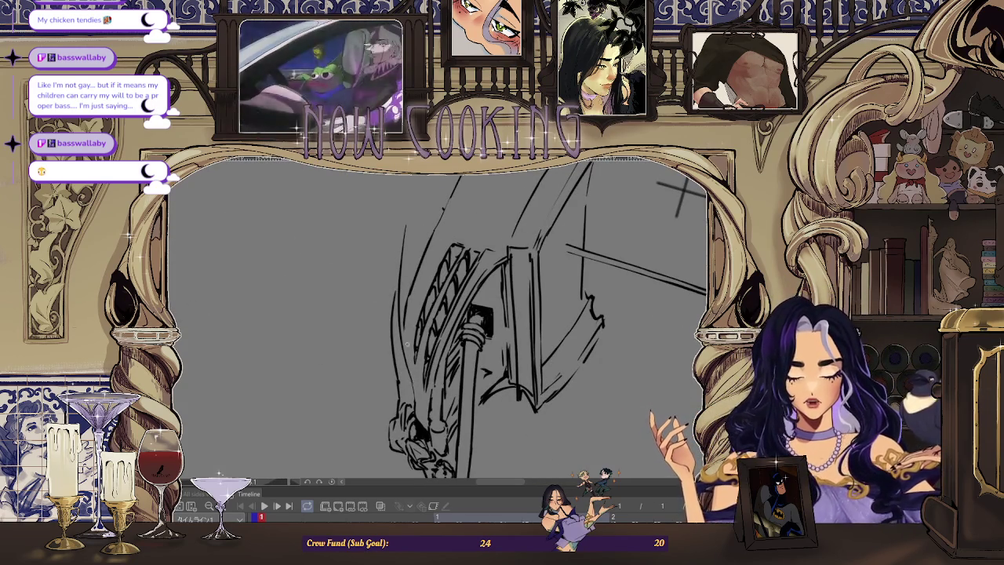
Rotate and zoom around the carved bow to inspect it close up.
left_click_drag(681, 194, 684, 196)
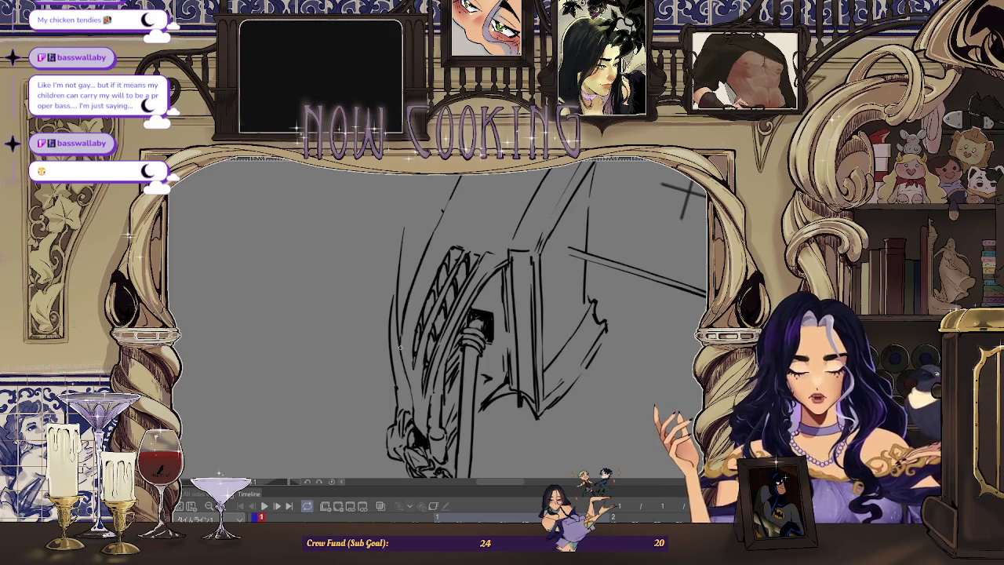
key("ctrl+minus")
mouse_move(560, 259)
left_mouse_down()
mouse_move(341, 212)
mouse_move(332, 230)
left_mouse_up()
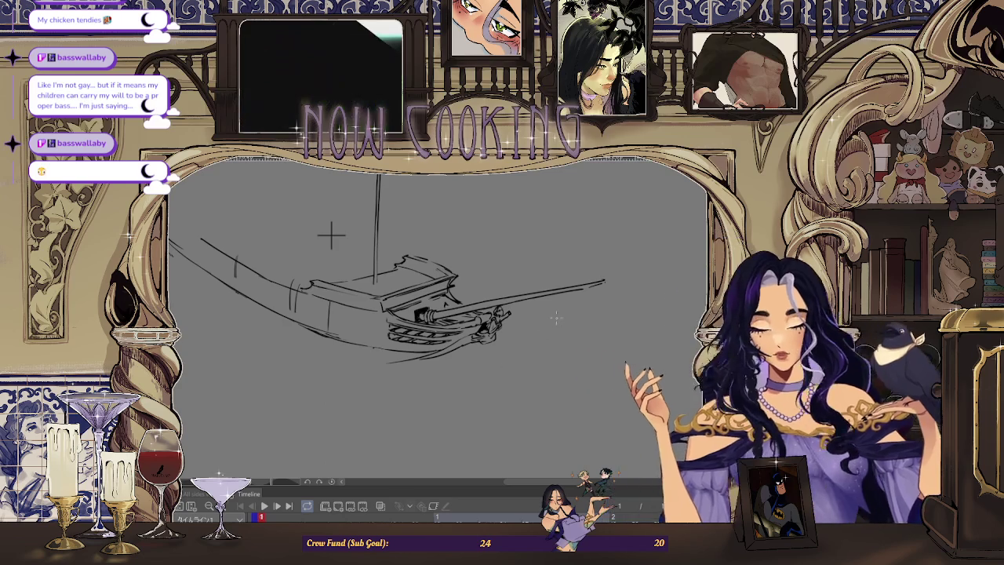
scroll(331, 233, "up", 3)
scroll(390, 352, "up", 2)
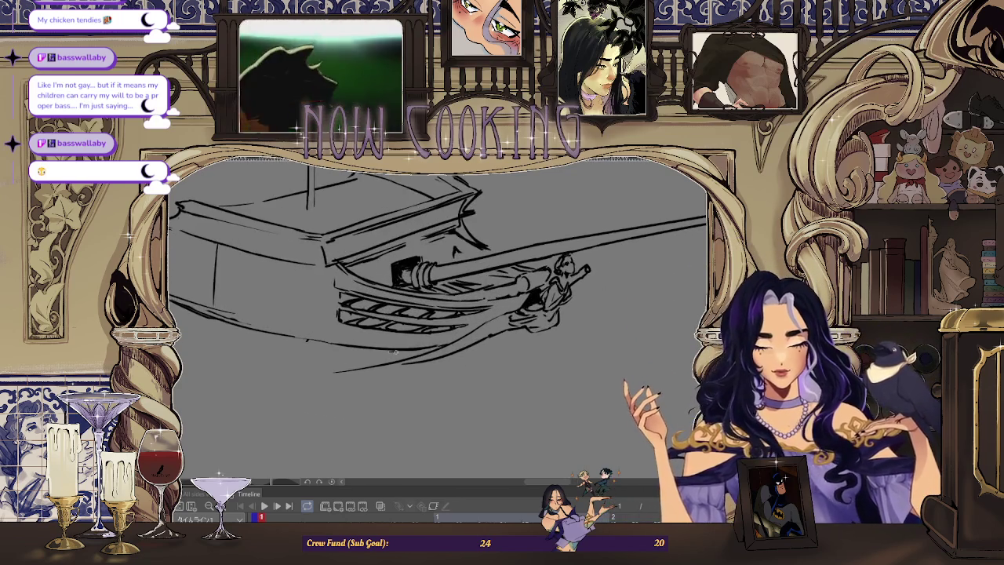
scroll(303, 201, "down", 2)
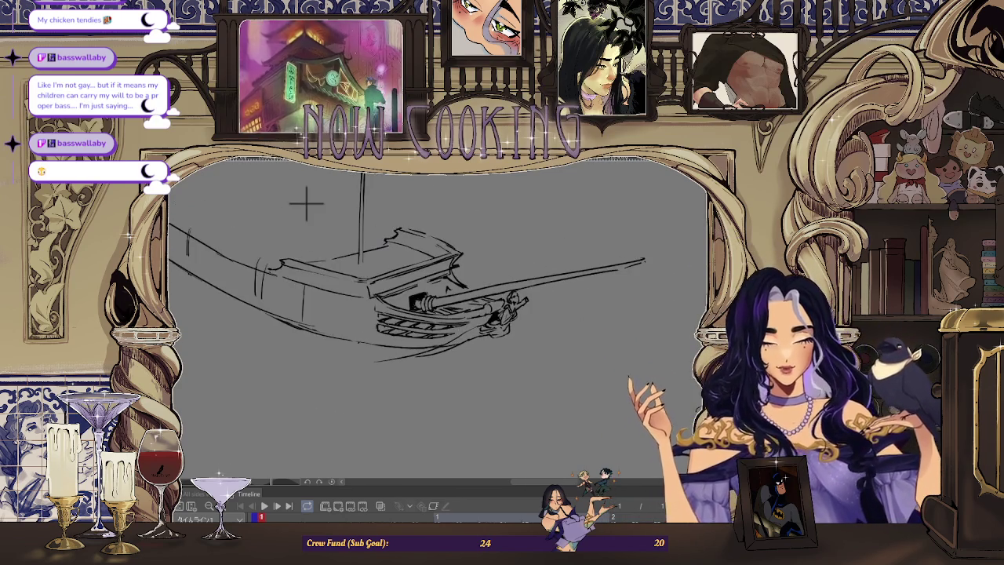
Rotate the view upright and zoom out to see the whole ship sketch.
left_click_drag(303, 202, 571, 216)
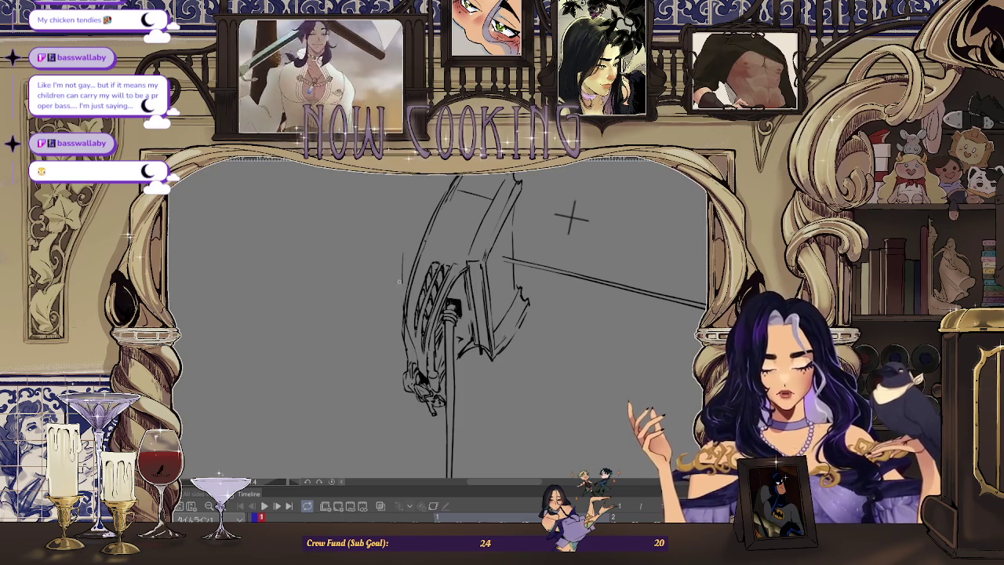
scroll(399, 298, "up", 2)
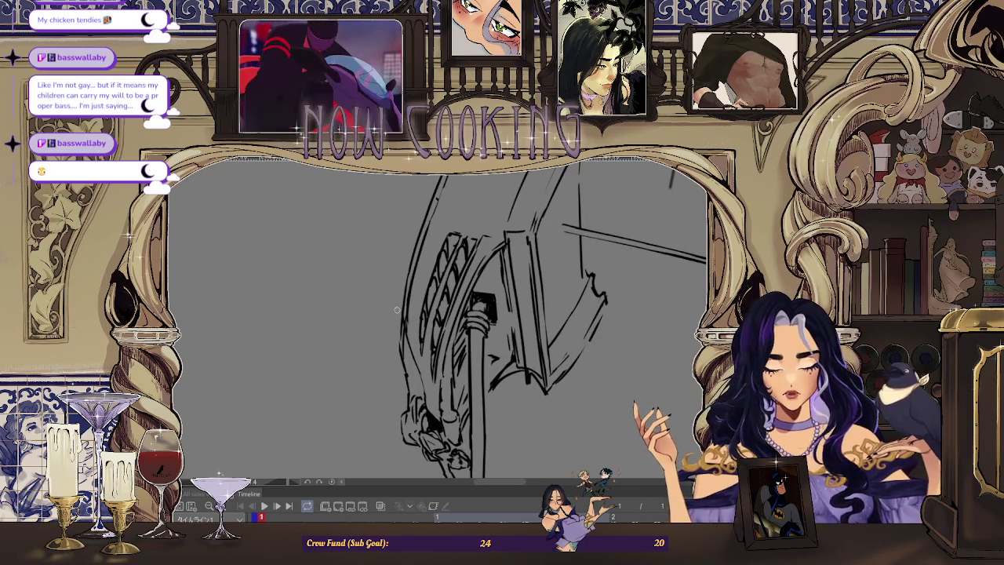
scroll(399, 335, "up", 1)
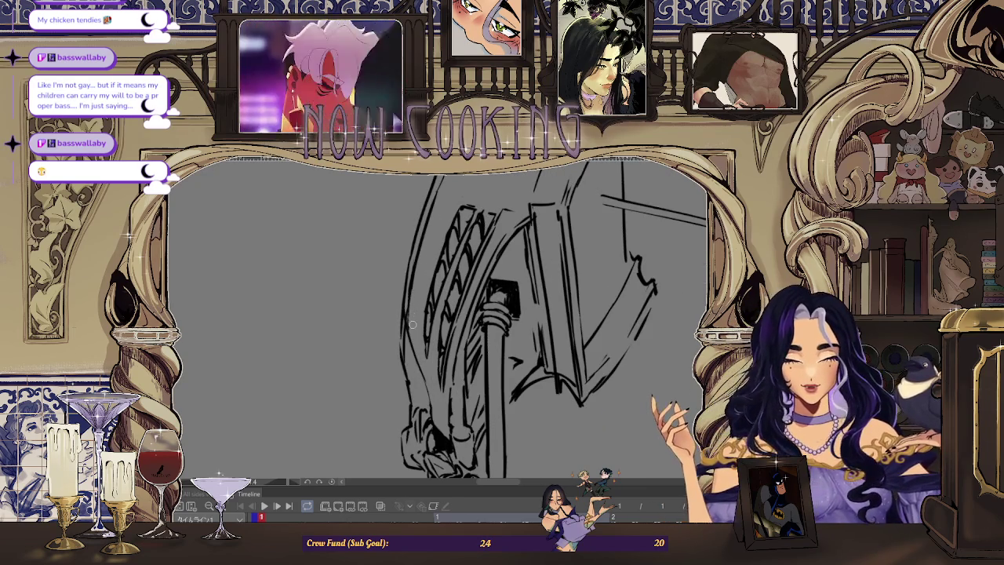
scroll(572, 218, "up", 1)
scroll(556, 228, "down", 5)
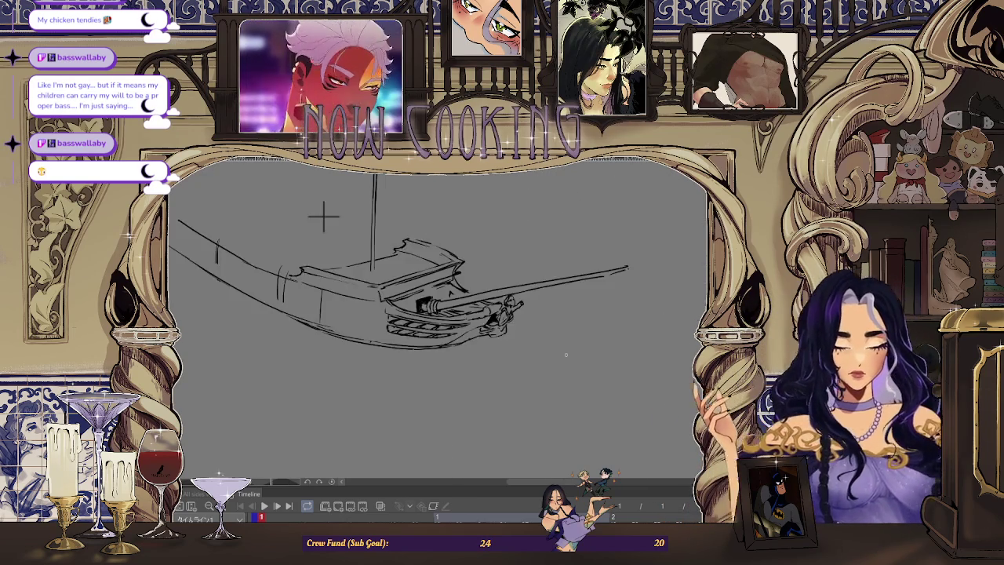
scroll(324, 215, "up", 3)
Draw one long curved pencil line down the hull side, then reset the view rotation.
left_click_drag(489, 264, 554, 269)
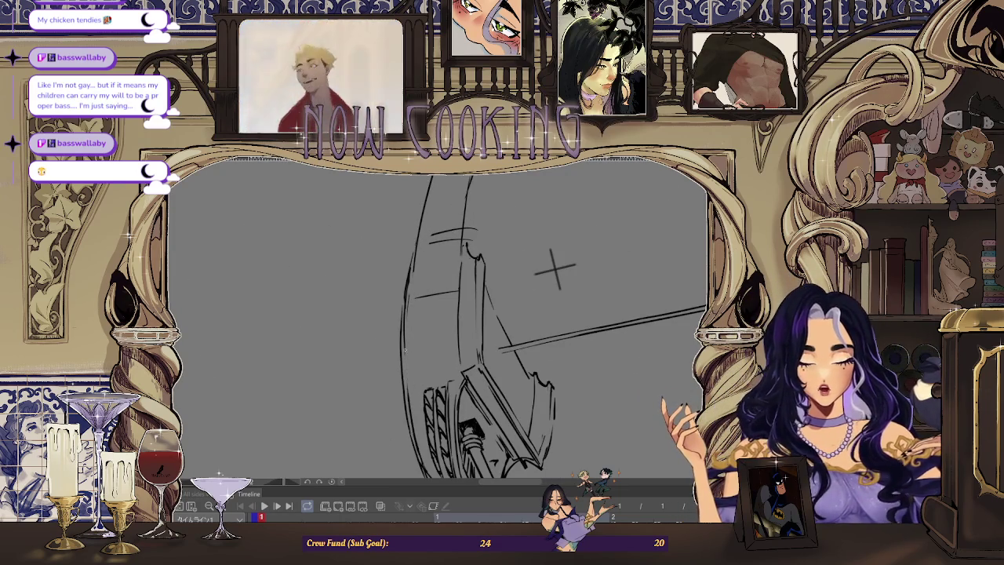
left_click_drag(555, 269, 545, 279)
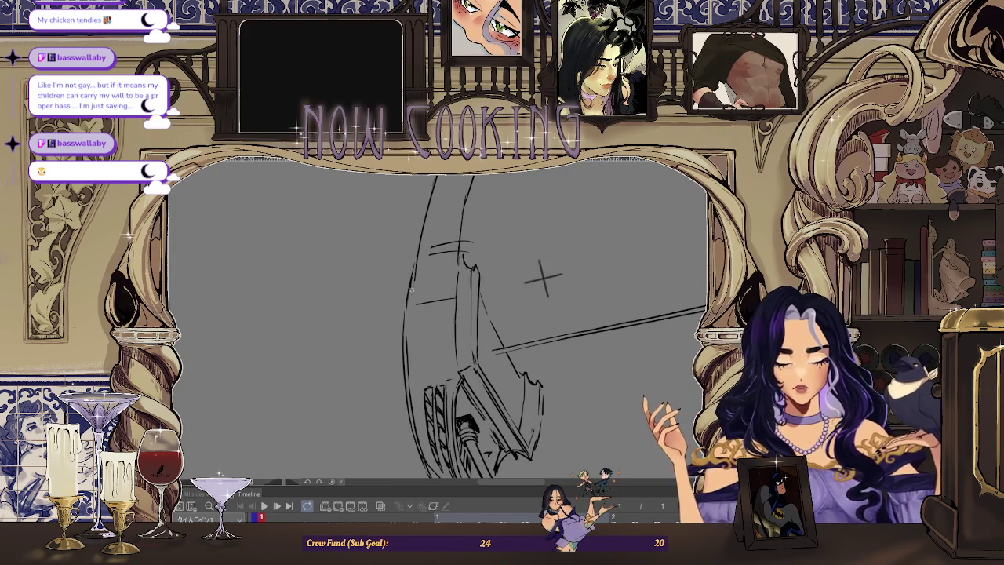
left_click_drag(543, 279, 476, 302)
key("ctrl+0")
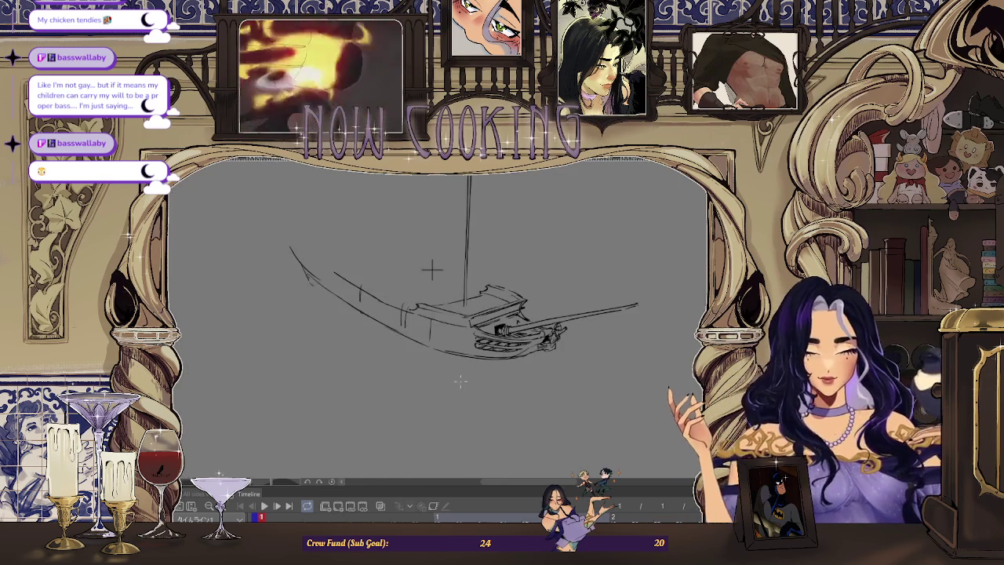
mouse_move(432, 269)
left_mouse_down()
mouse_move(422, 300)
mouse_move(417, 291)
mouse_move(445, 293)
mouse_move(437, 314)
mouse_move(468, 353)
left_mouse_up()
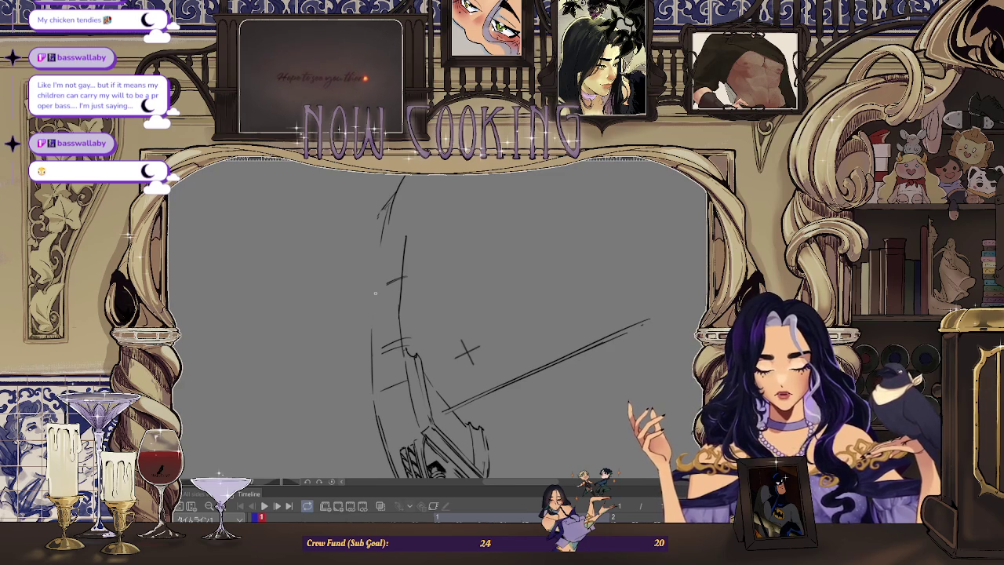
left_click_drag(403, 179, 372, 378)
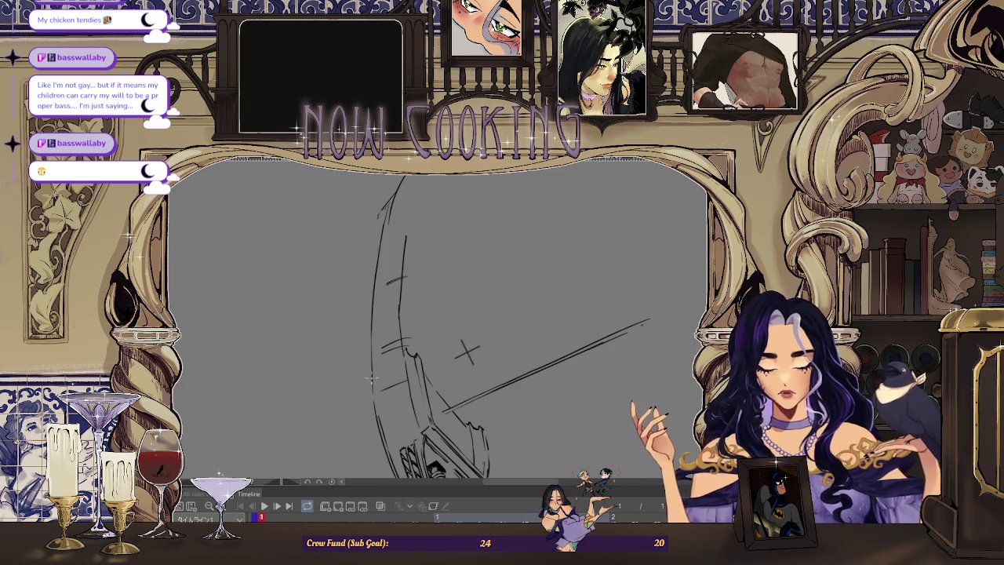
scroll(467, 352, "down", 3)
key("ctrl+@")
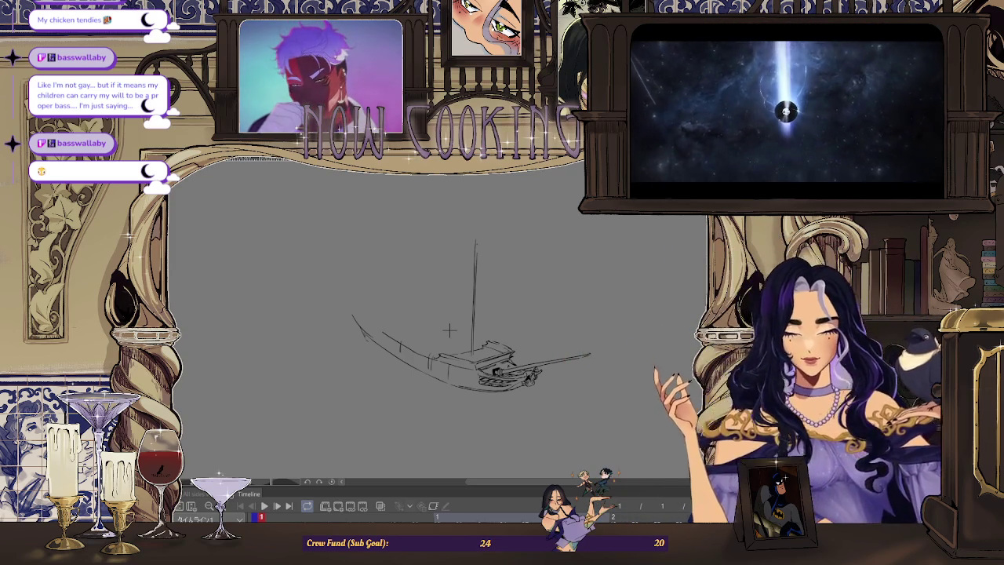
Zoom in and out repeatedly to inspect the ship sketch.
scroll(392, 298, "up", 1)
scroll(343, 264, "up", 2)
scroll(353, 265, "down", 2)
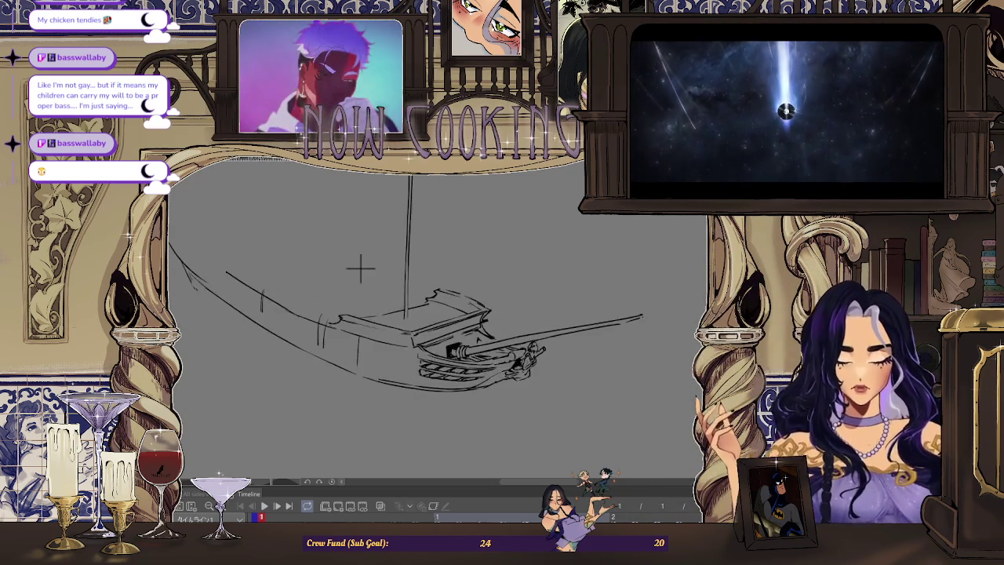
scroll(314, 251, "up", 2)
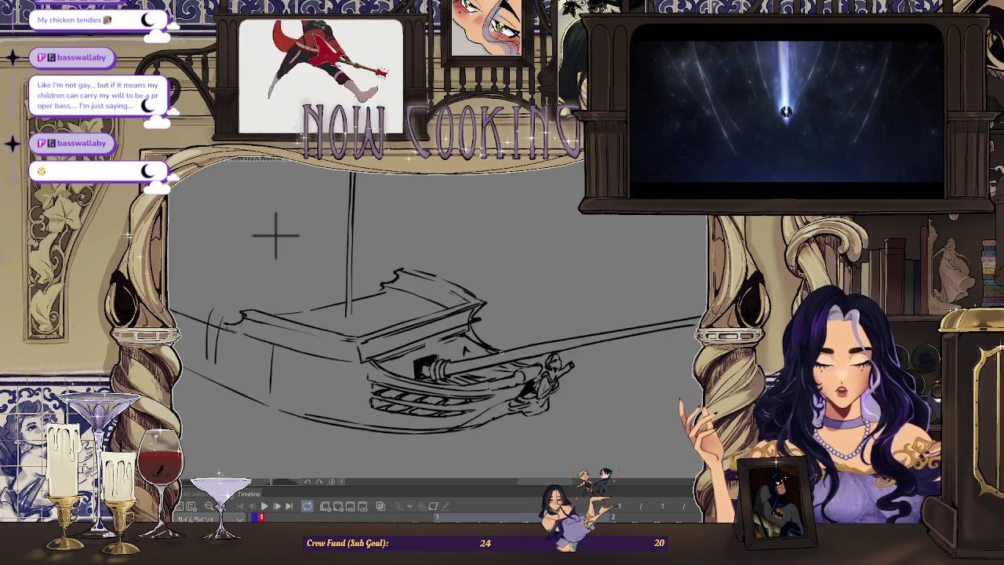
scroll(385, 280, "down", 2)
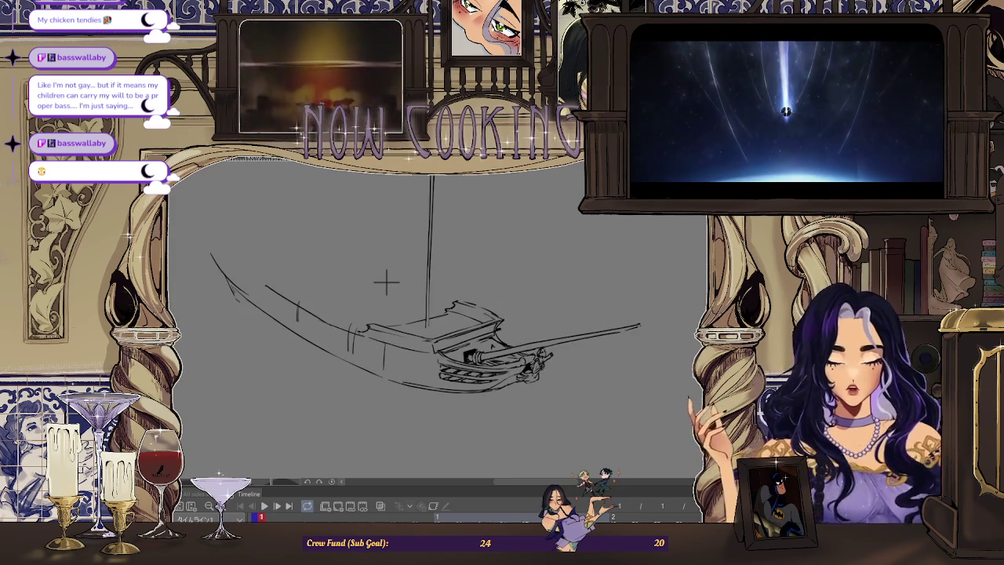
scroll(386, 280, "up", 3)
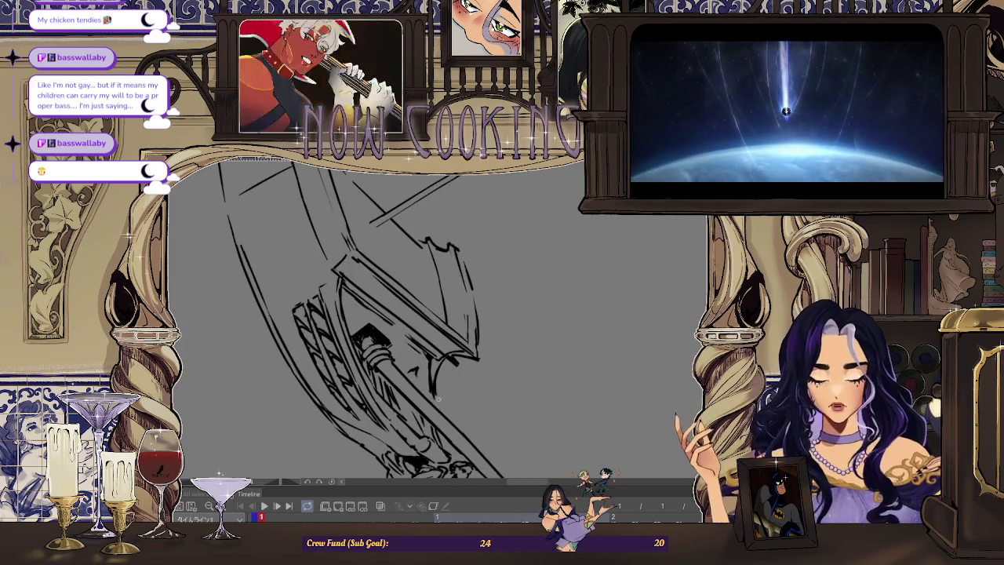
scroll(438, 398, "up", 2)
scroll(430, 376, "down", 3)
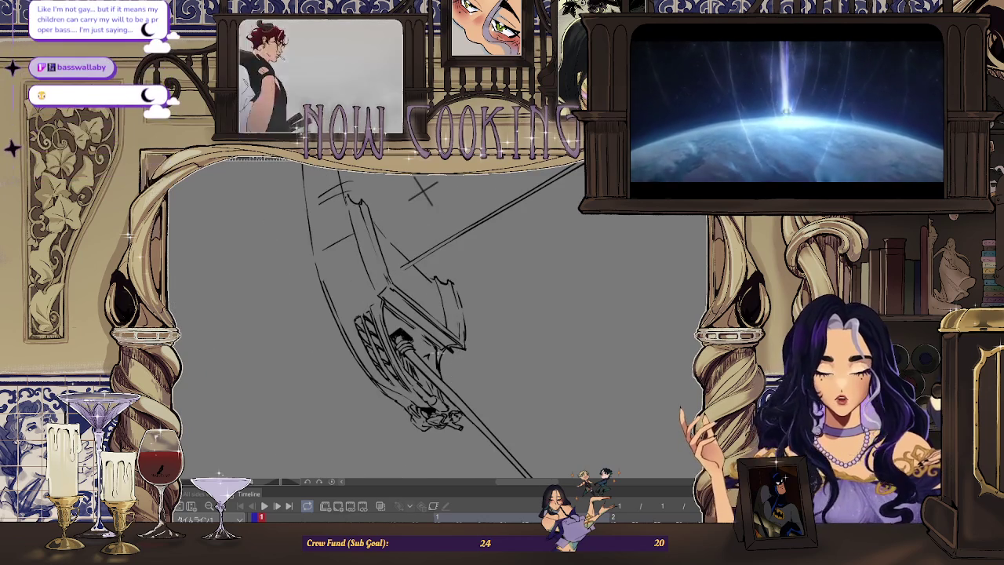
scroll(439, 361, "up", 2)
scroll(445, 347, "up", 1)
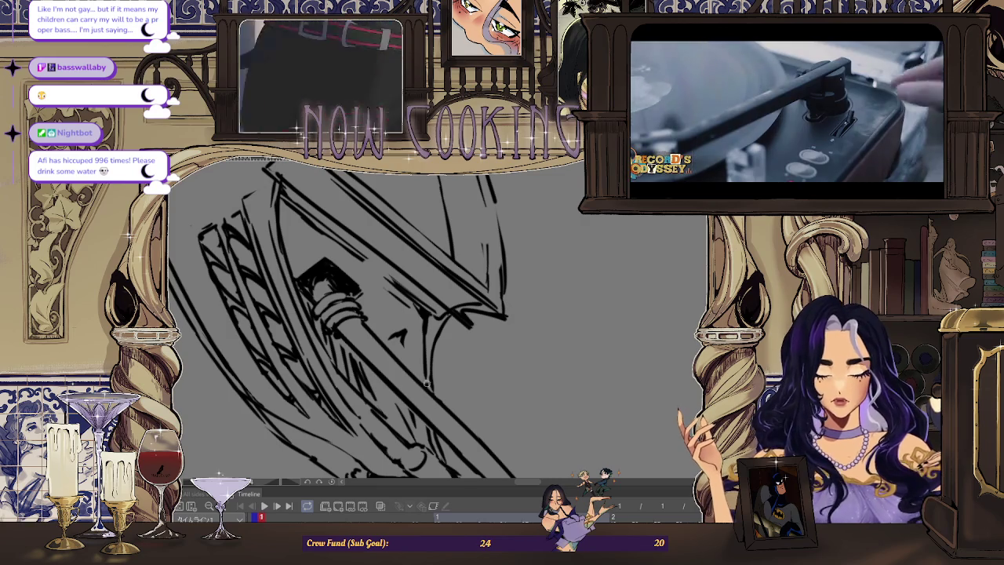
scroll(427, 385, "down", 2)
scroll(427, 384, "down", 2)
scroll(427, 384, "down", 2)
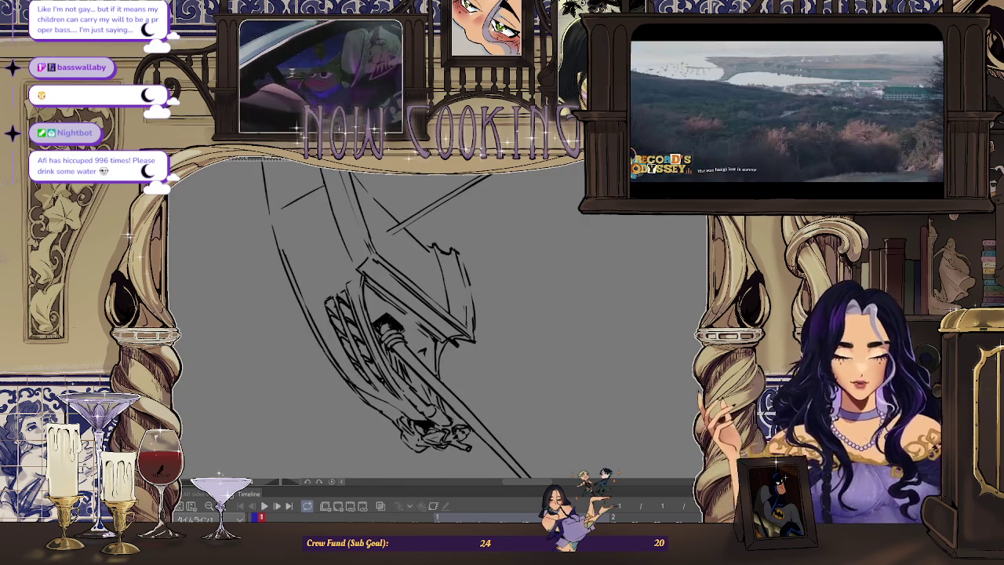
scroll(410, 442, "down", 2)
scroll(409, 442, "down", 2)
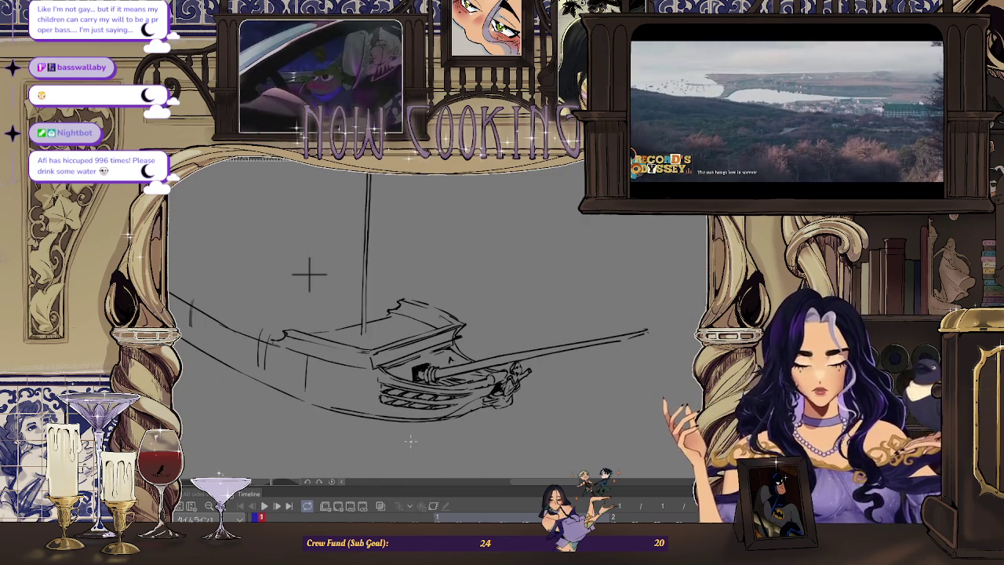
scroll(410, 442, "up", 1)
scroll(409, 442, "up", 1)
scroll(409, 442, "up", 1)
scroll(452, 334, "up", 1)
scroll(452, 336, "up", 1)
scroll(447, 353, "up", 2)
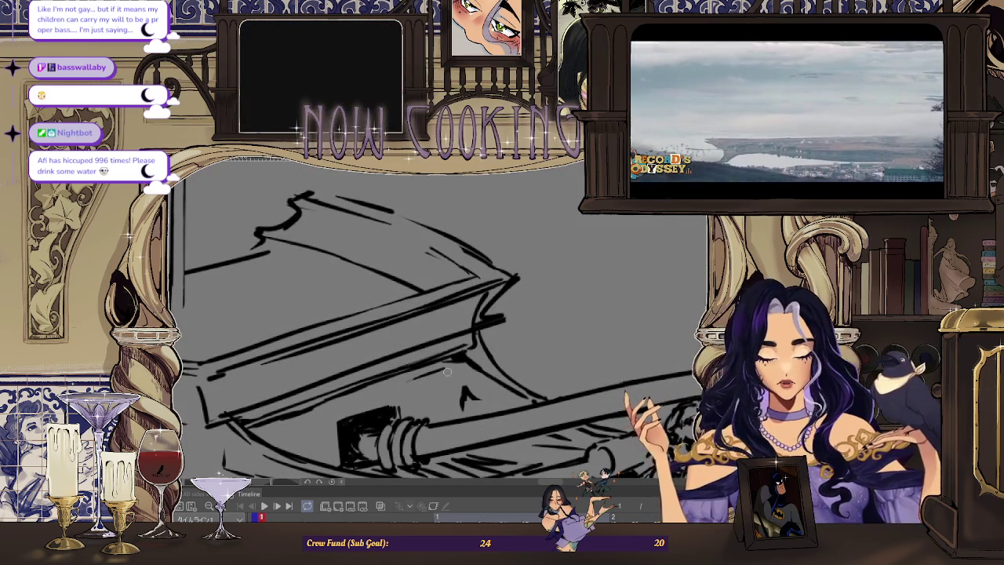
Mirror the view so the ship's bow points left.
scroll(355, 405, "down", 1)
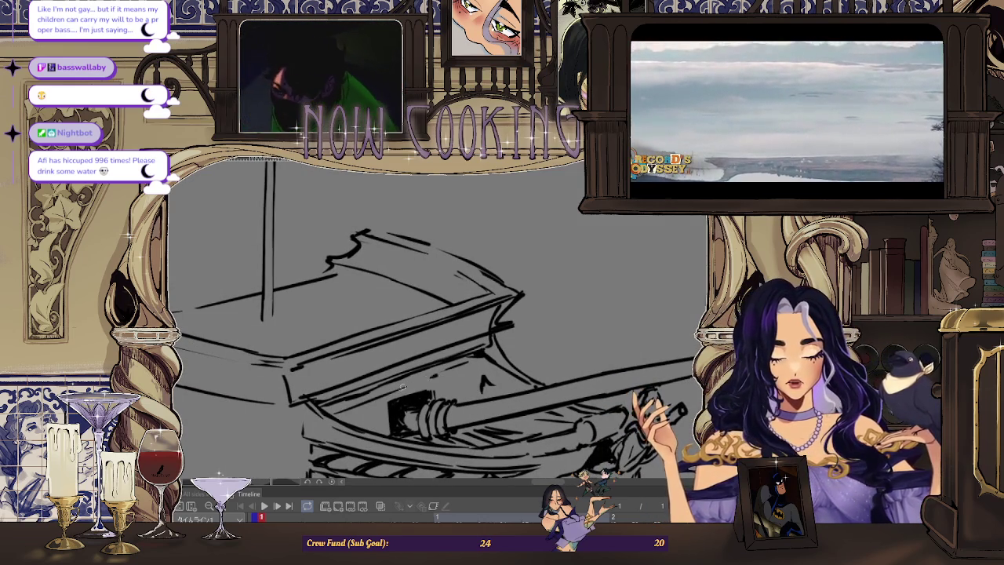
scroll(460, 365, "down", 1)
scroll(288, 241, "down", 1)
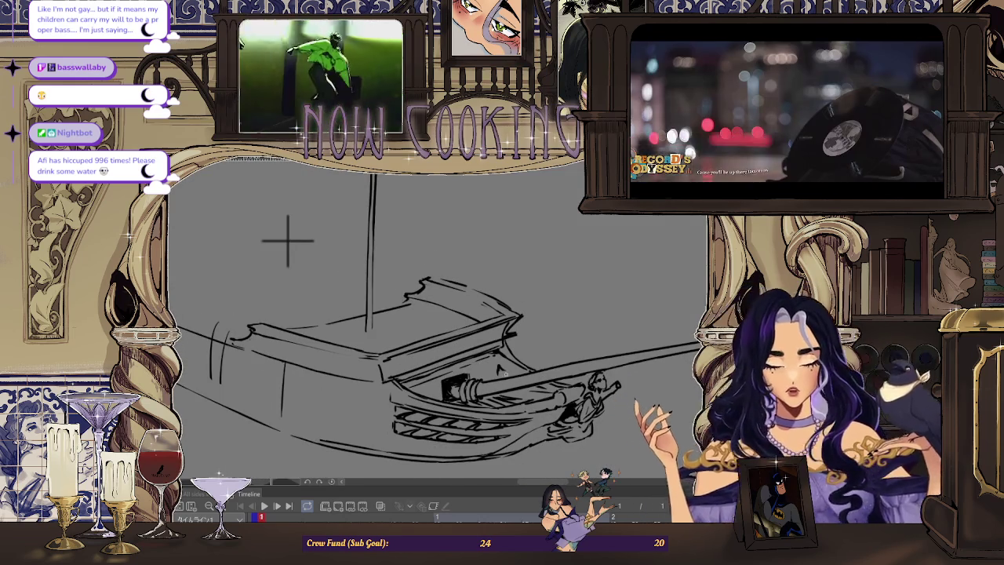
scroll(288, 241, "down", 1)
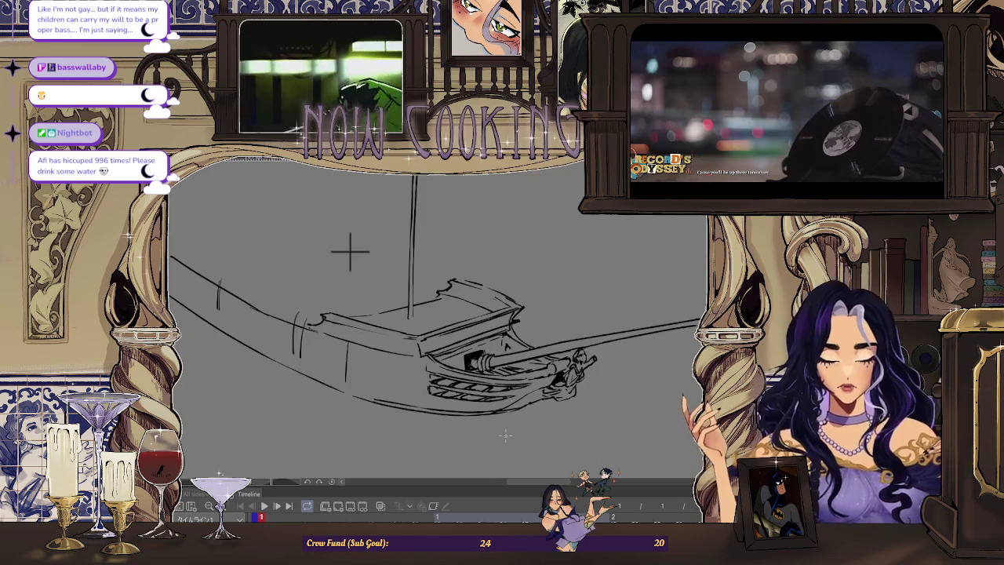
scroll(352, 251, "down", 1)
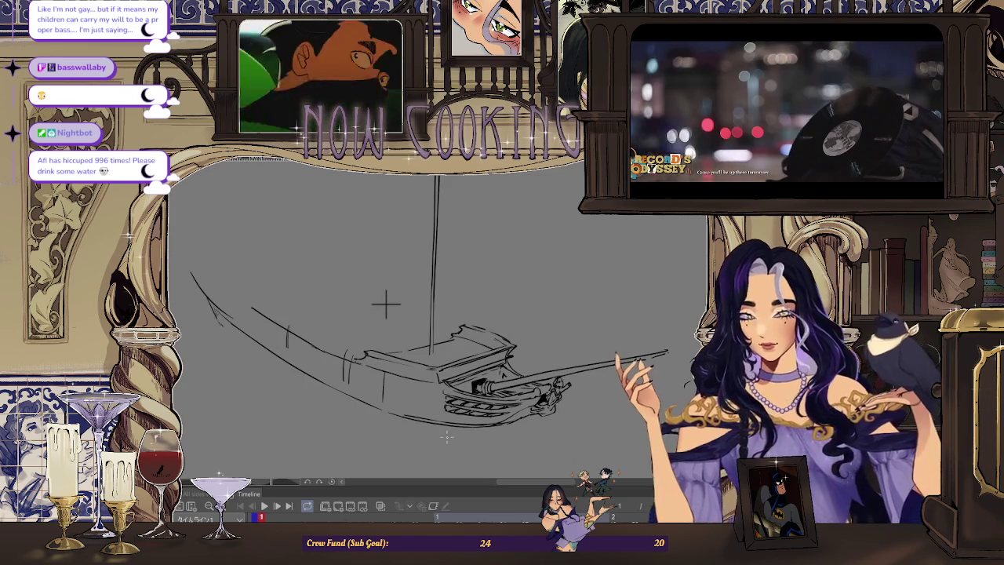
scroll(385, 310, "down", 1)
scroll(385, 325, "down", 1)
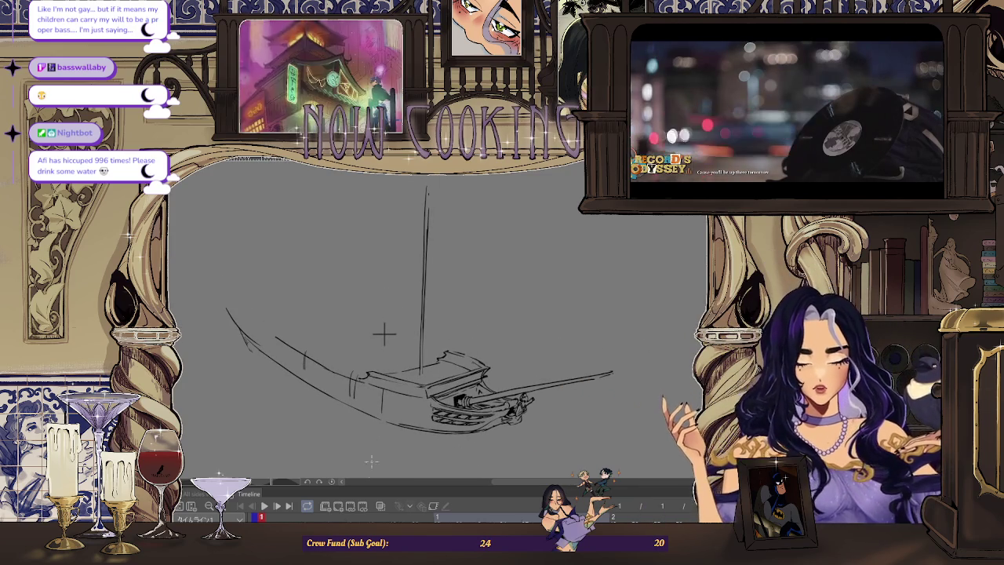
key("m")
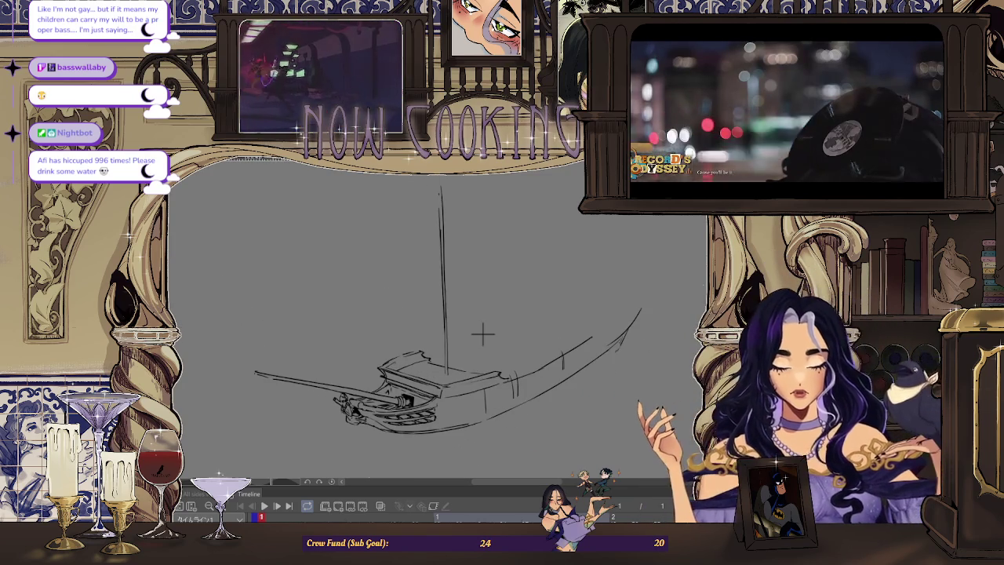
scroll(501, 300, "up", 2)
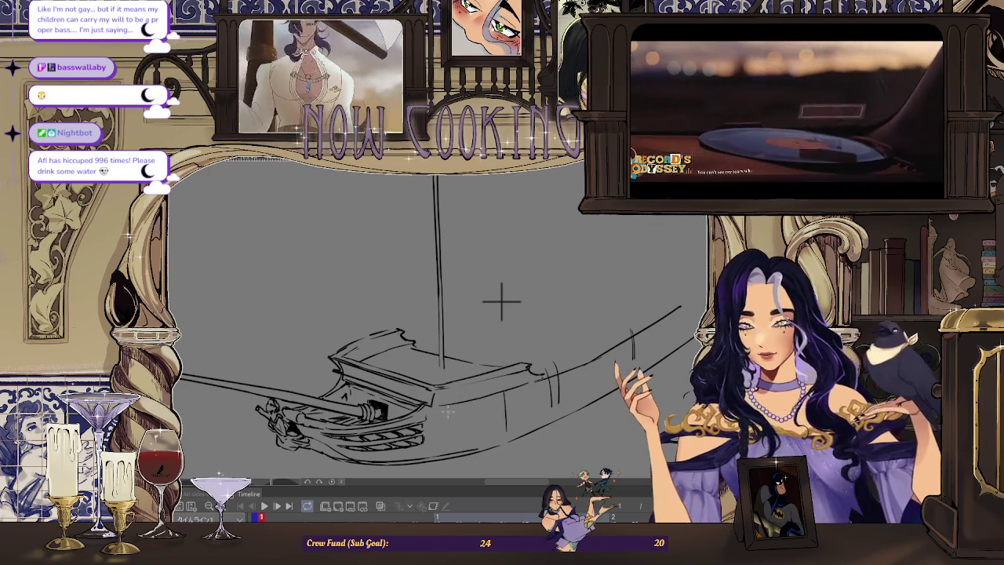
scroll(511, 287, "up", 2)
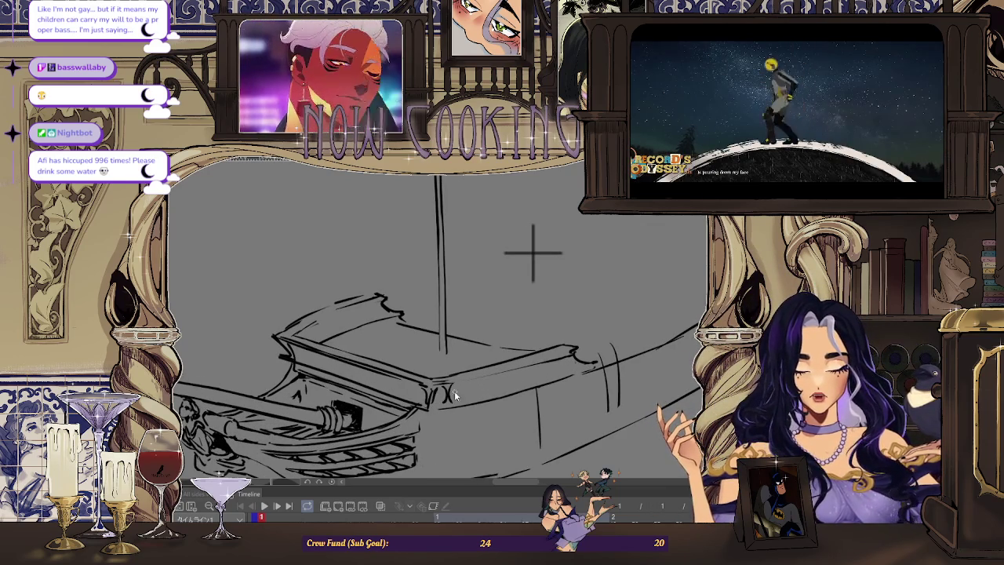
Draw a row of small O-shaped carvings along the deck's side band.
mouse_move(468, 380)
left_mouse_down()
mouse_move(468, 391)
mouse_move(491, 388)
mouse_move(487, 395)
left_mouse_up()
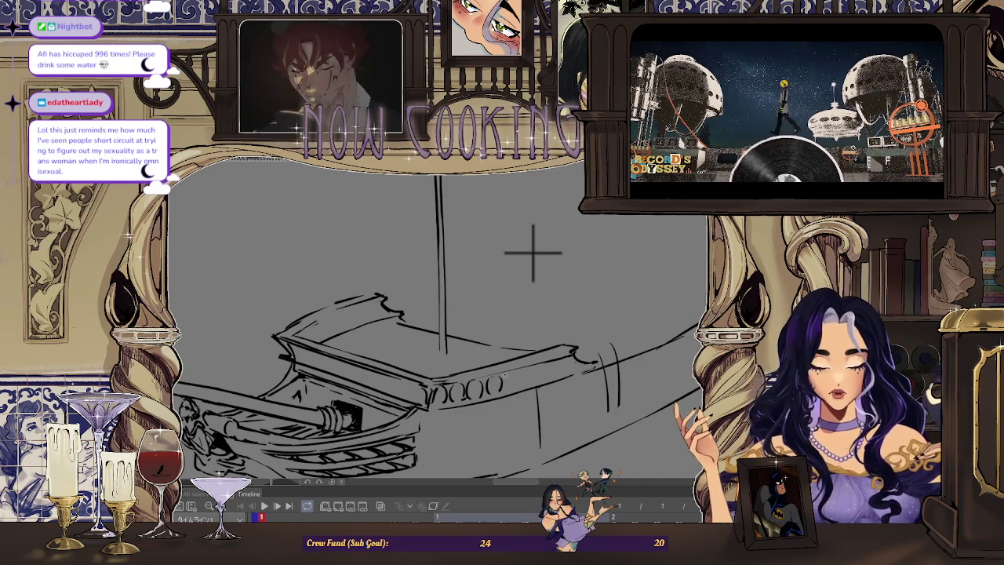
mouse_move(515, 379)
left_mouse_down()
mouse_move(510, 389)
mouse_move(522, 384)
left_mouse_up()
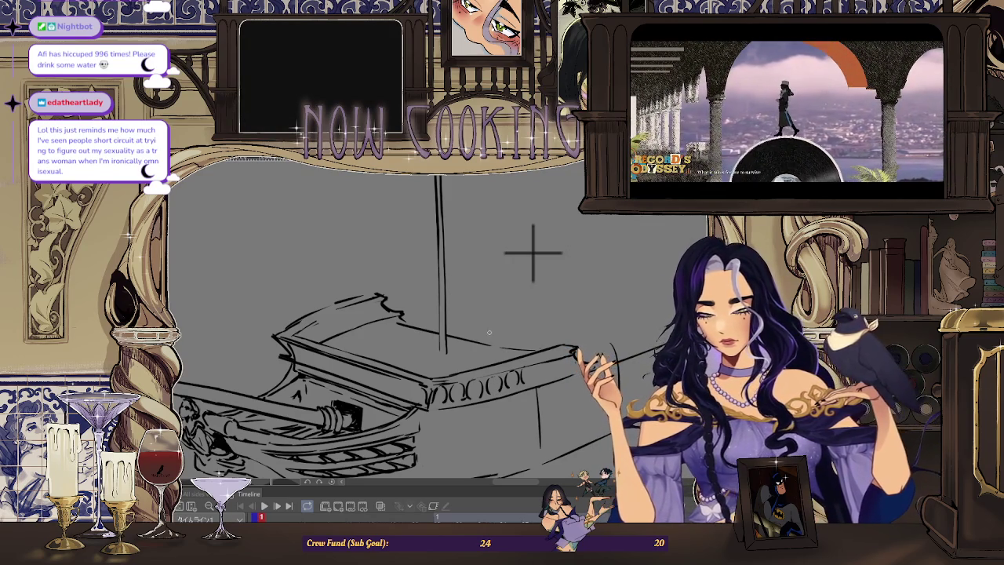
key("ctrl+Right")
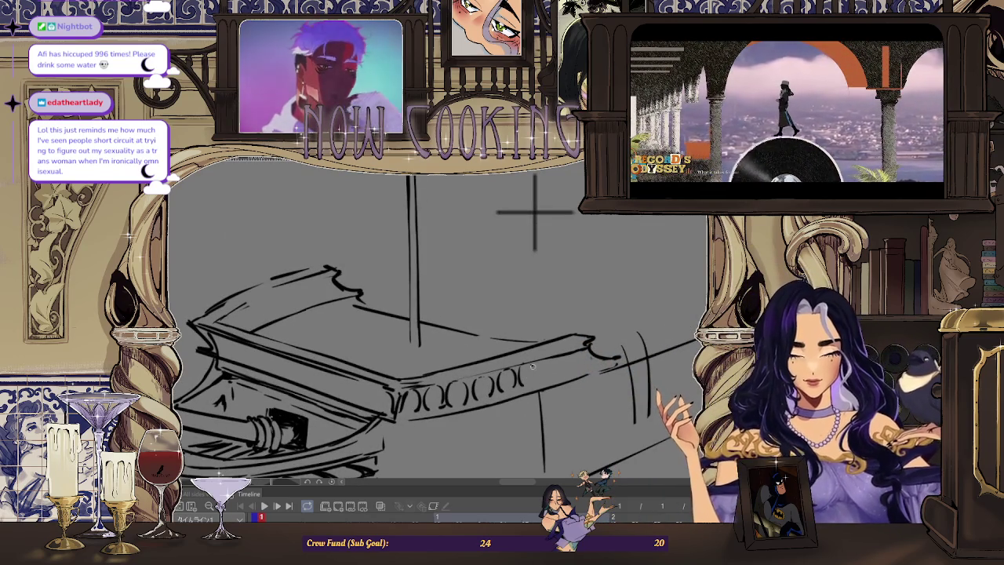
scroll(546, 381, "up", 2)
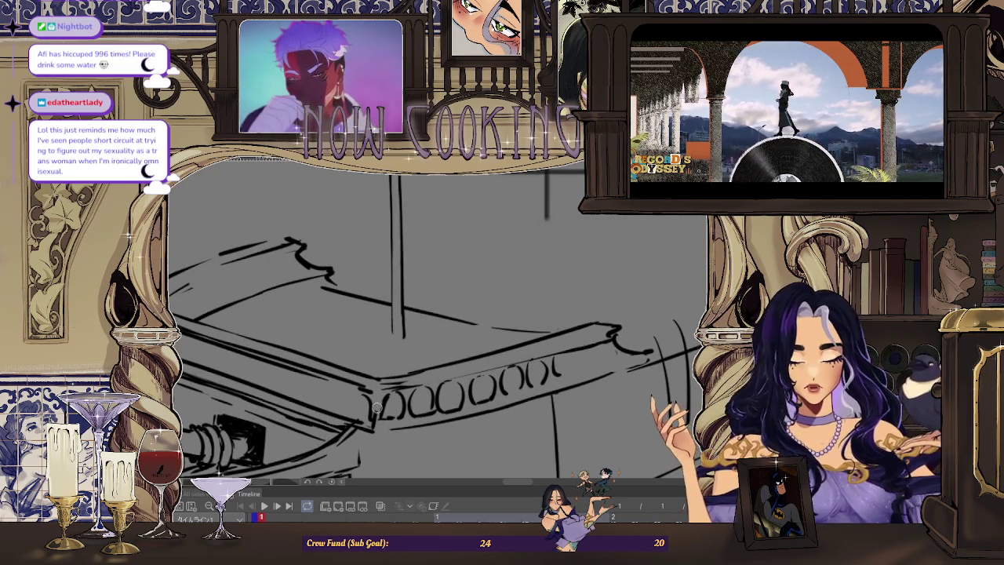
scroll(379, 401, "down", 3)
scroll(661, 270, "down", 2)
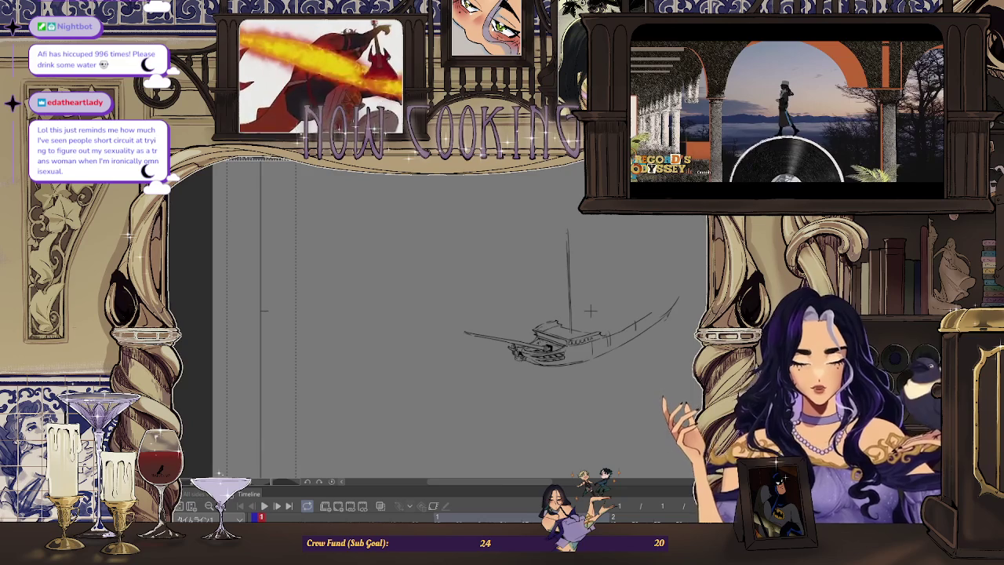
left_click_drag(590, 312, 280, 312)
Zoom and pan in on the deck railing band, mirroring the view to check proportions.
scroll(264, 278, "up", 2)
scroll(237, 206, "up", 3)
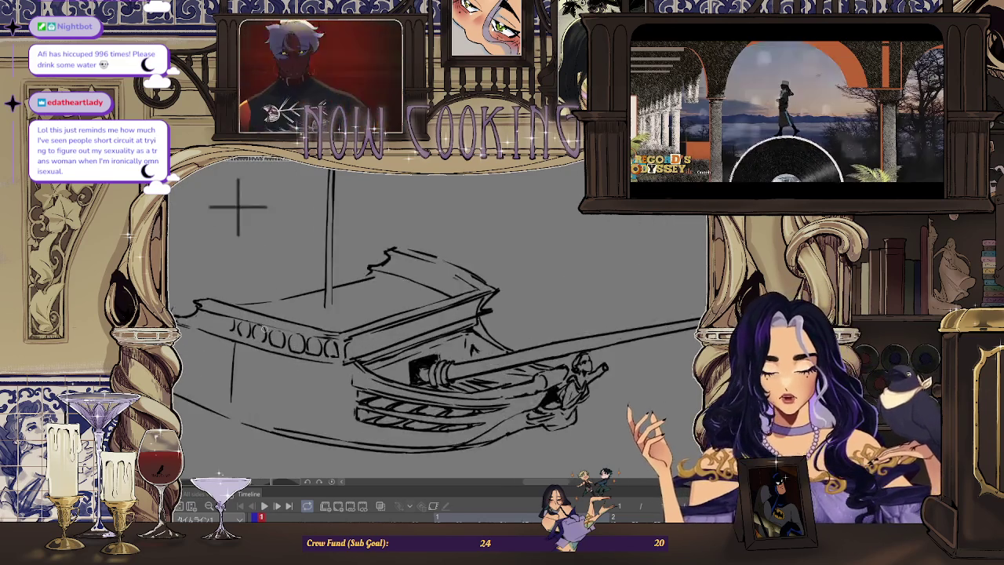
scroll(237, 205, "up", 1)
scroll(262, 241, "down", 2)
scroll(260, 305, "down", 2)
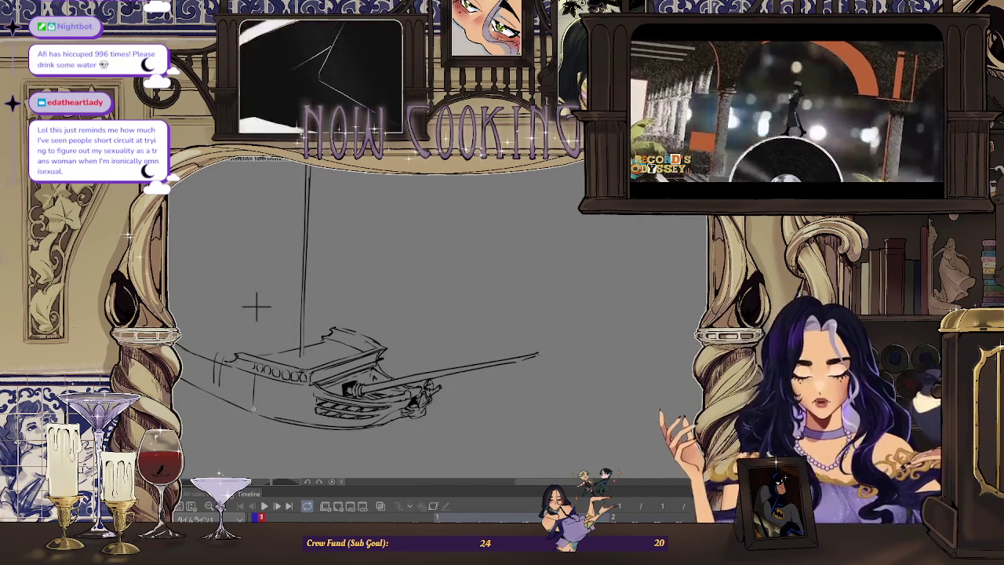
scroll(259, 274, "up", 2)
scroll(269, 233, "down", 1)
scroll(314, 259, "up", 2)
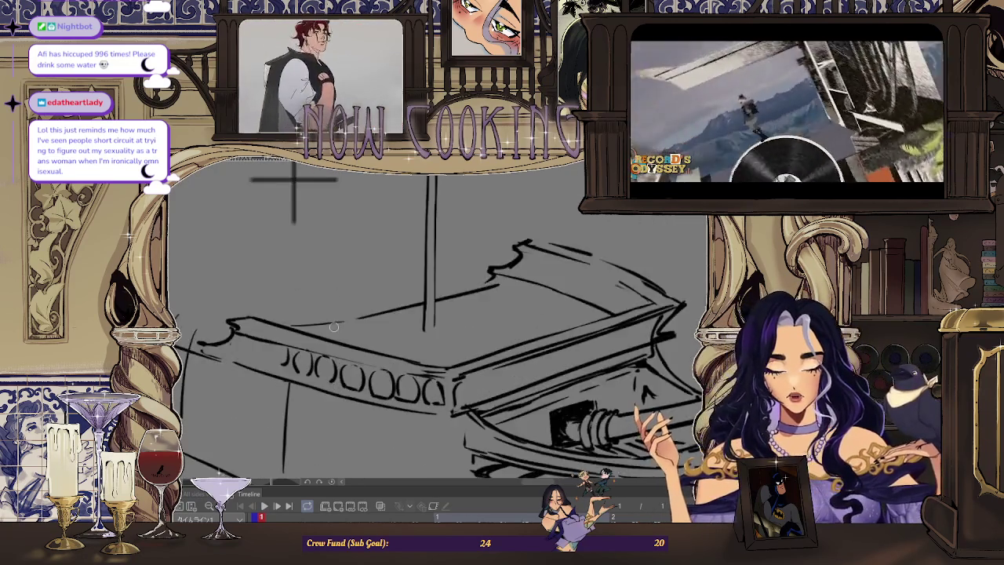
scroll(336, 338, "up", 2)
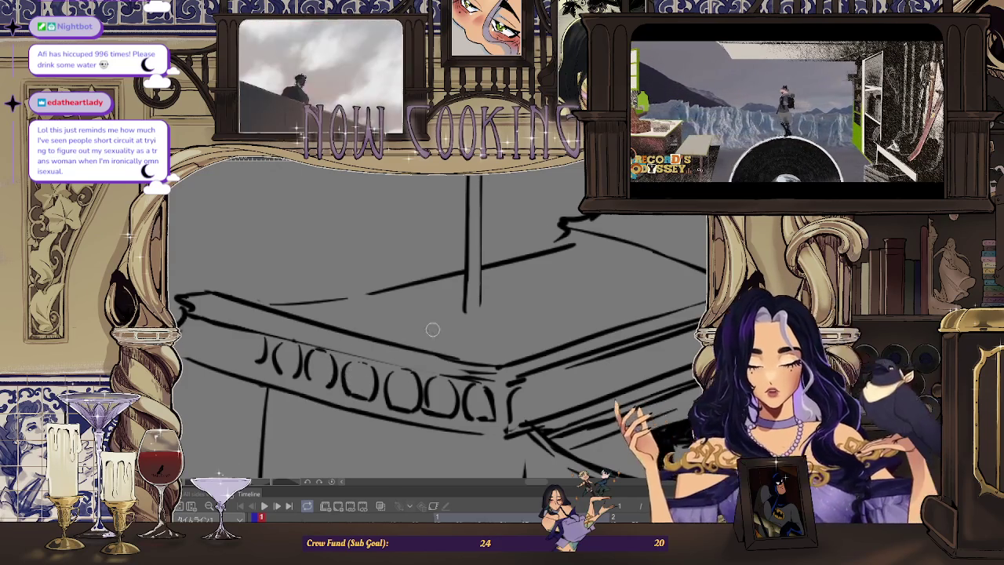
scroll(370, 202, "down", 2)
scroll(462, 236, "down", 1)
mouse_move(462, 235)
left_mouse_down()
mouse_move(408, 251)
mouse_move(426, 277)
mouse_move(406, 273)
left_mouse_up()
scroll(361, 237, "up", 1)
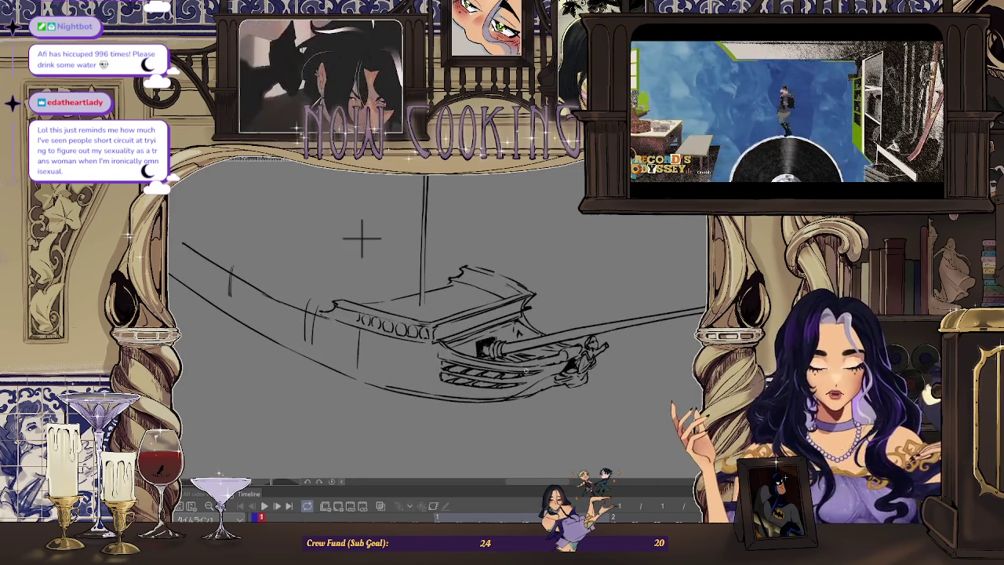
scroll(391, 333, "up", 1)
scroll(390, 335, "up", 2)
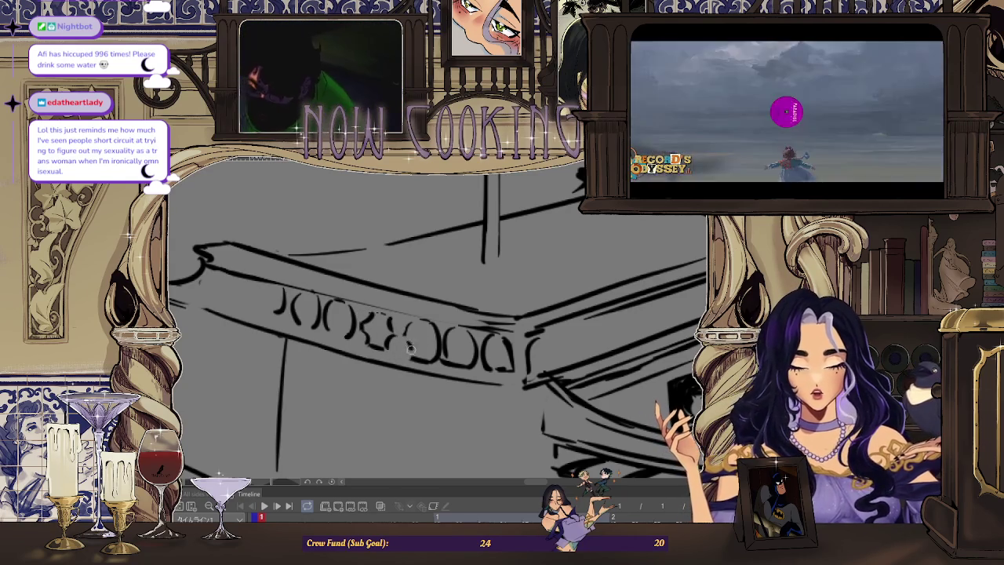
scroll(408, 332, "down", 5)
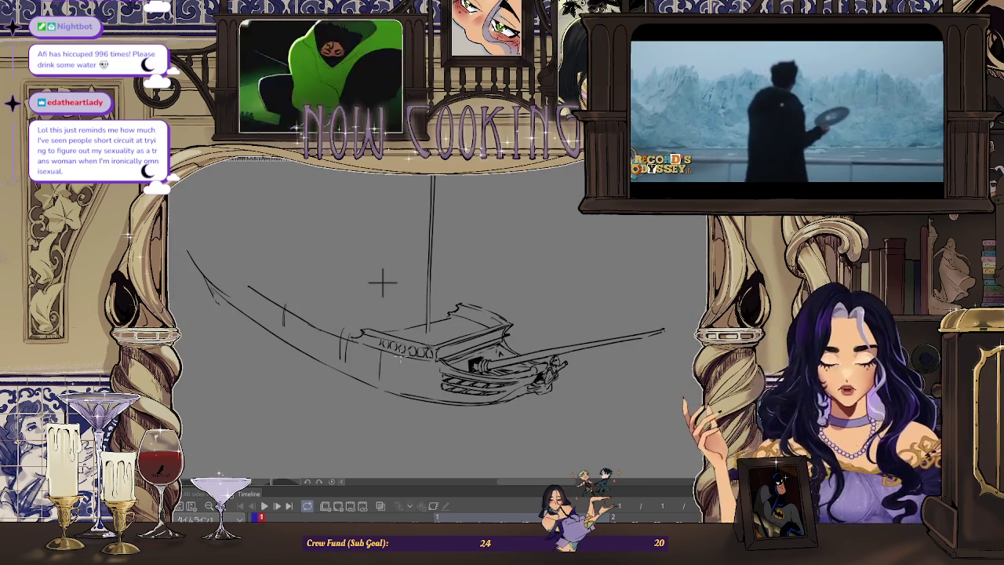
key("h")
scroll(484, 283, "up", 5)
scroll(451, 340, "up", 2)
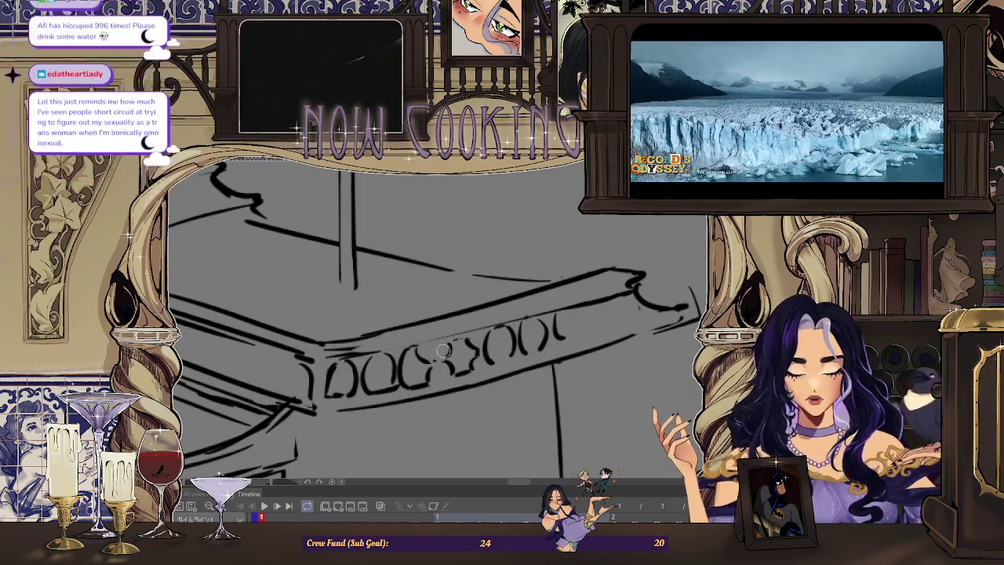
Erase part of one oval and the tops of the round railing carvings.
left_click_drag(386, 368, 378, 358)
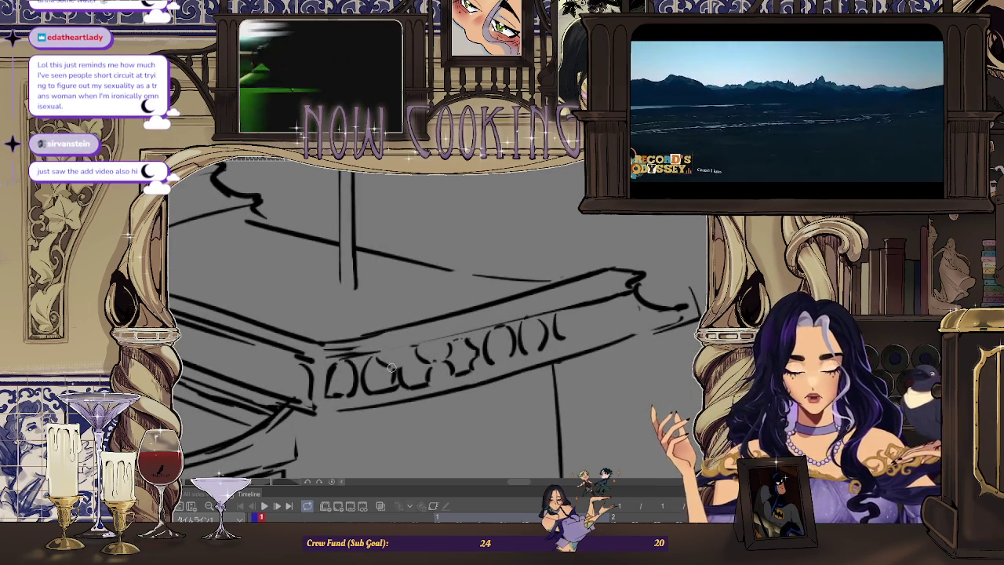
scroll(403, 365, "down", 3)
scroll(439, 353, "up", 2)
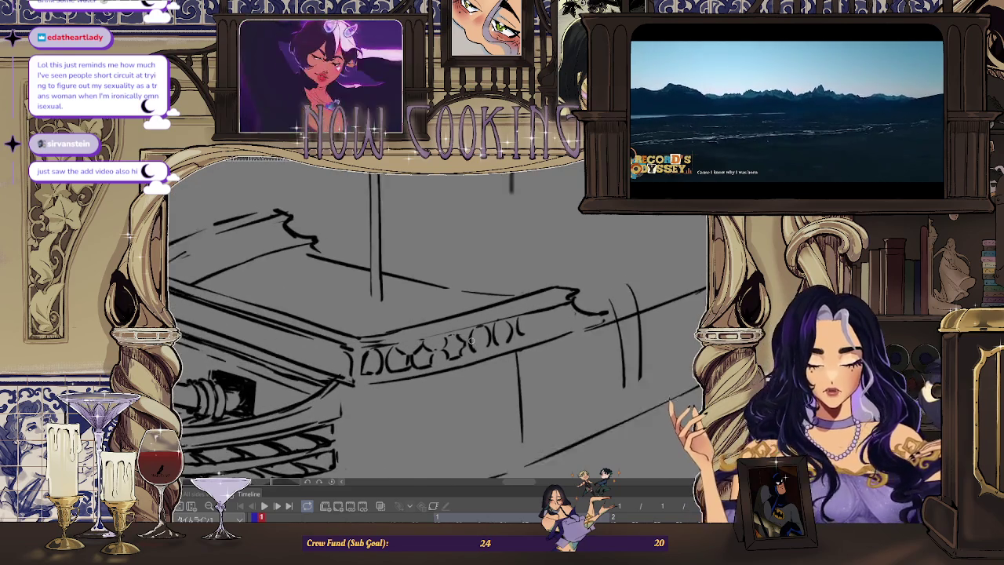
scroll(454, 349, "up", 1)
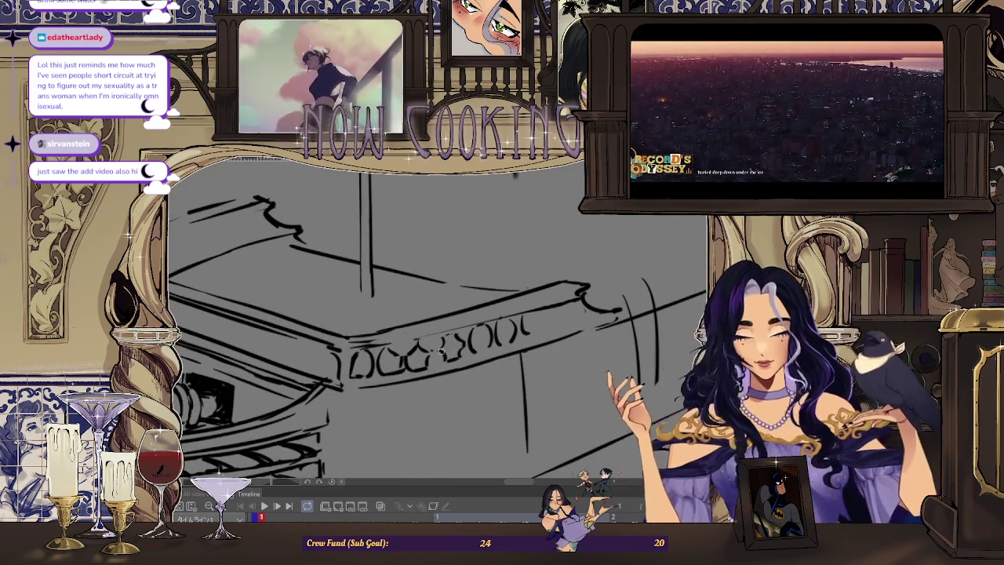
scroll(453, 349, "up", 1)
left_click_drag(377, 349, 518, 317)
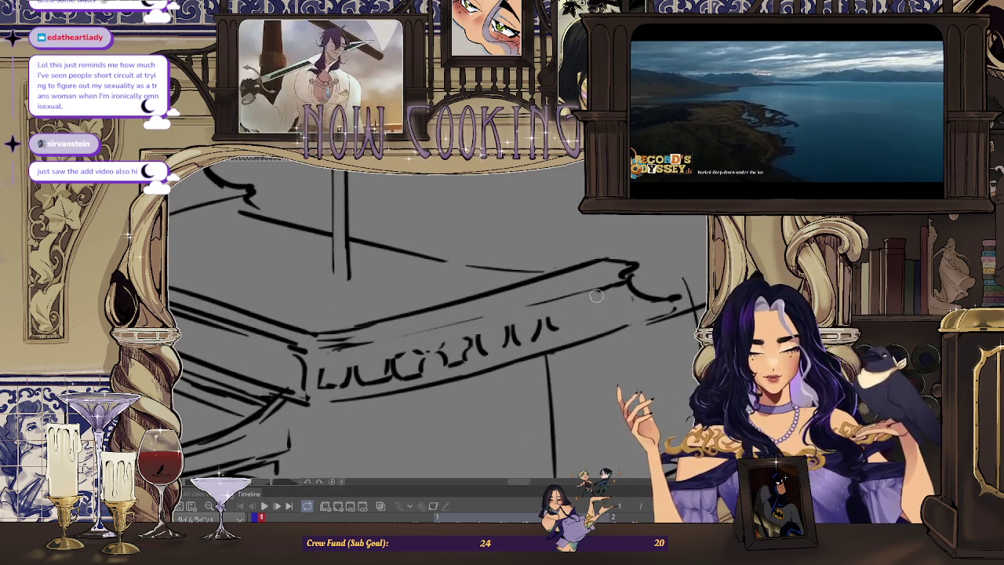
scroll(550, 235, "down", 3)
scroll(536, 192, "up", 1)
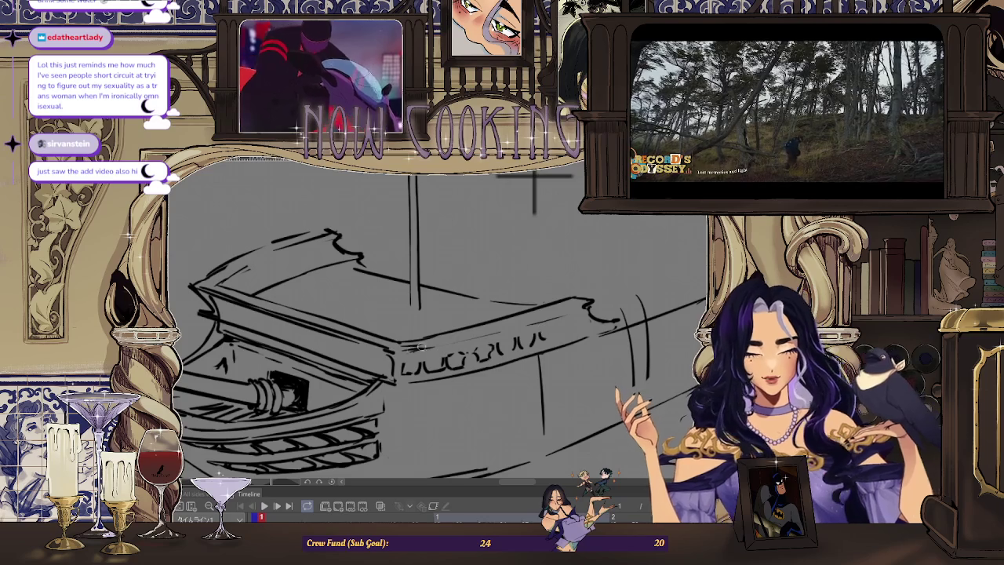
Clean up along the railing carvings and darken the band's top edge line.
left_click_drag(408, 351, 572, 311)
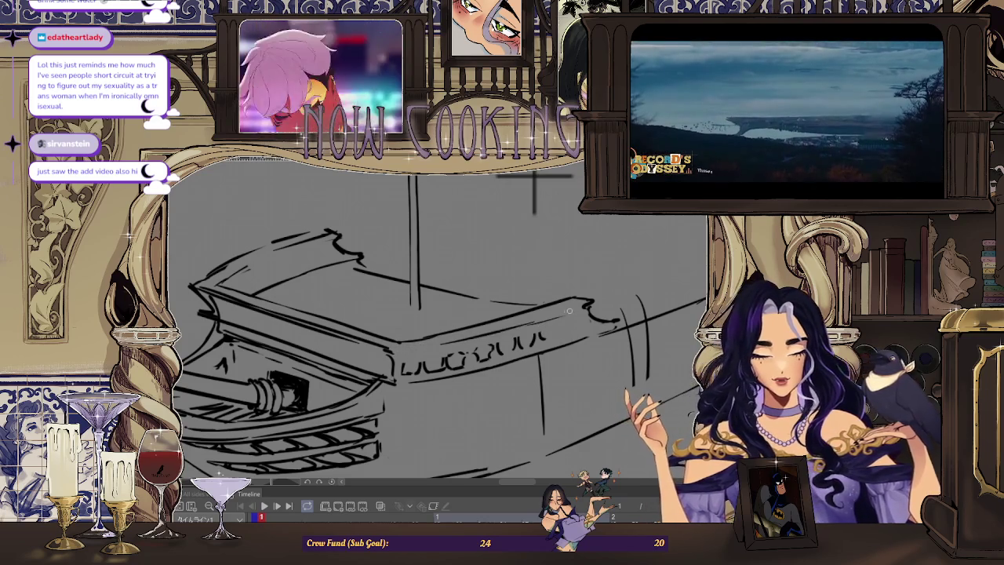
left_click_drag(426, 352, 540, 325)
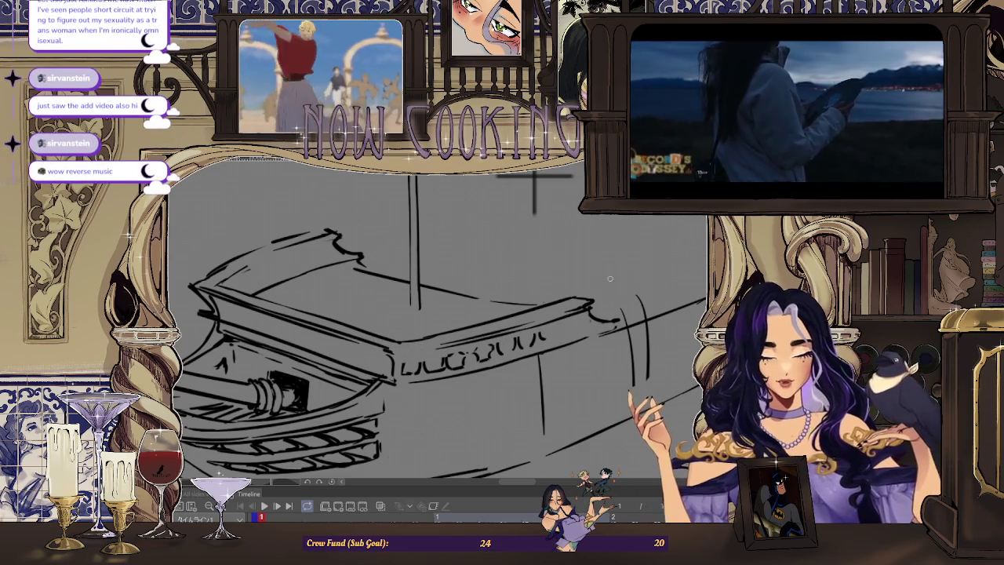
scroll(473, 354, "up", 3)
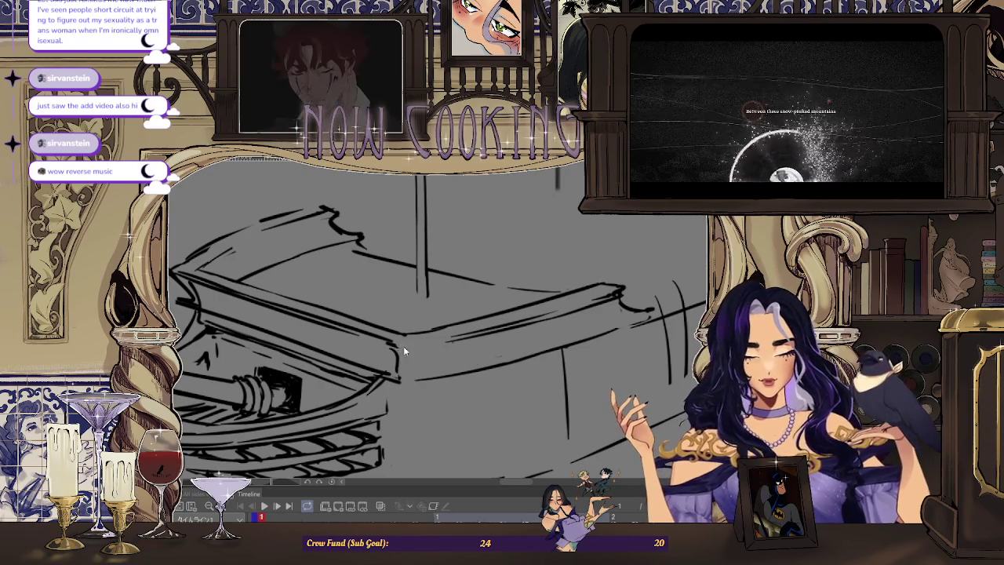
Rotate the view to a new drawing angle and mirror it so the ship faces right.
left_click_drag(401, 346, 488, 316)
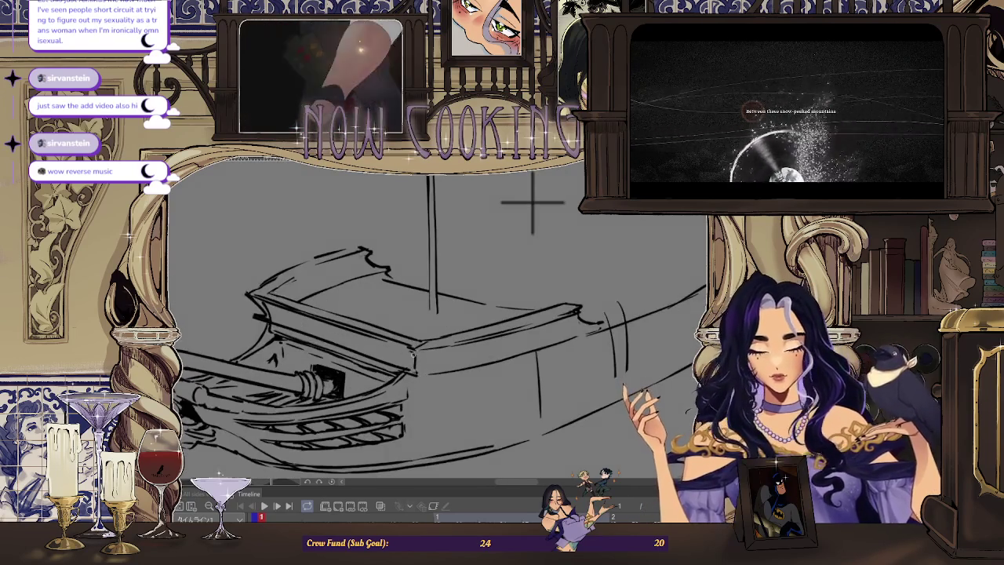
scroll(487, 316, "up", 2)
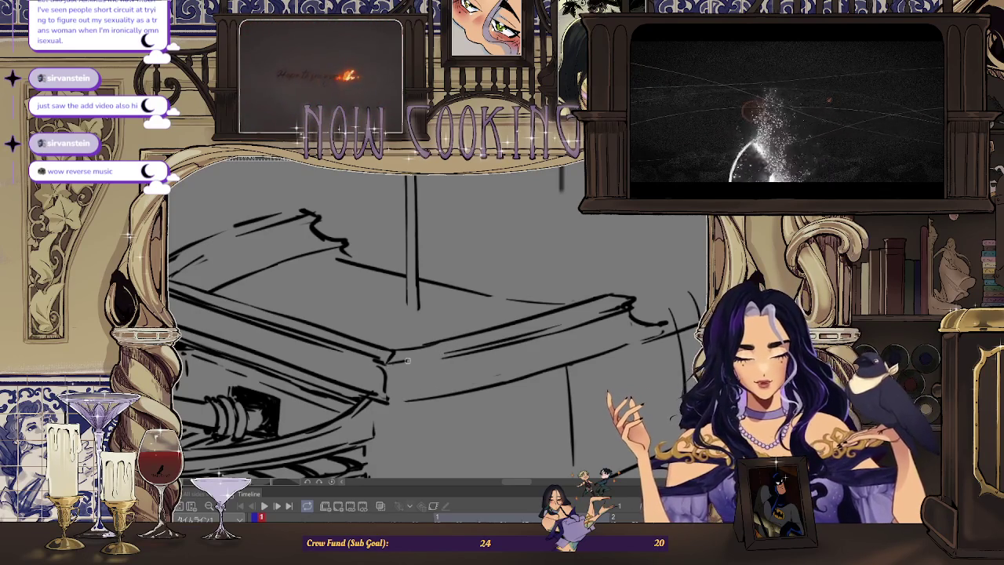
left_click_drag(432, 360, 510, 366)
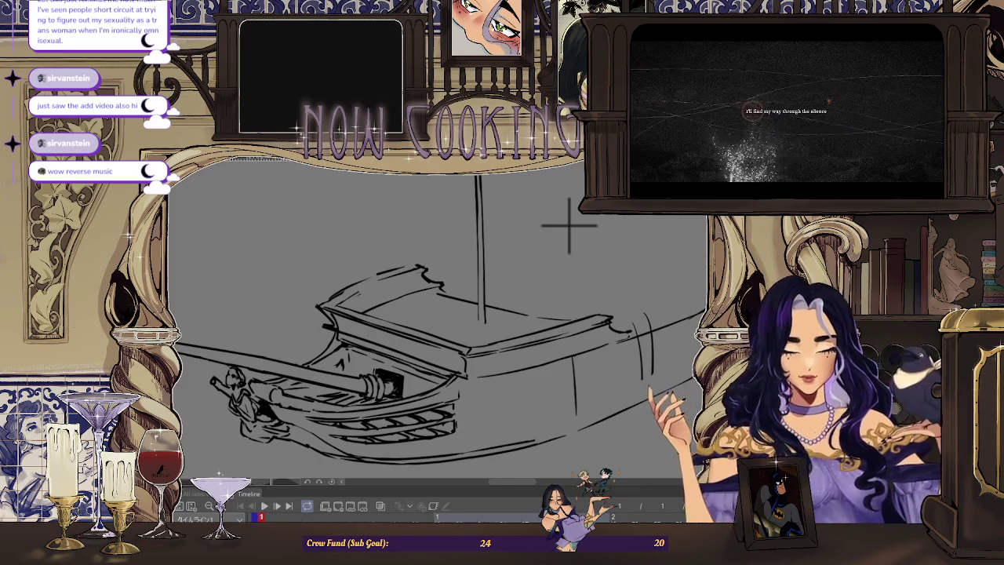
key("m")
scroll(375, 366, "up", 2)
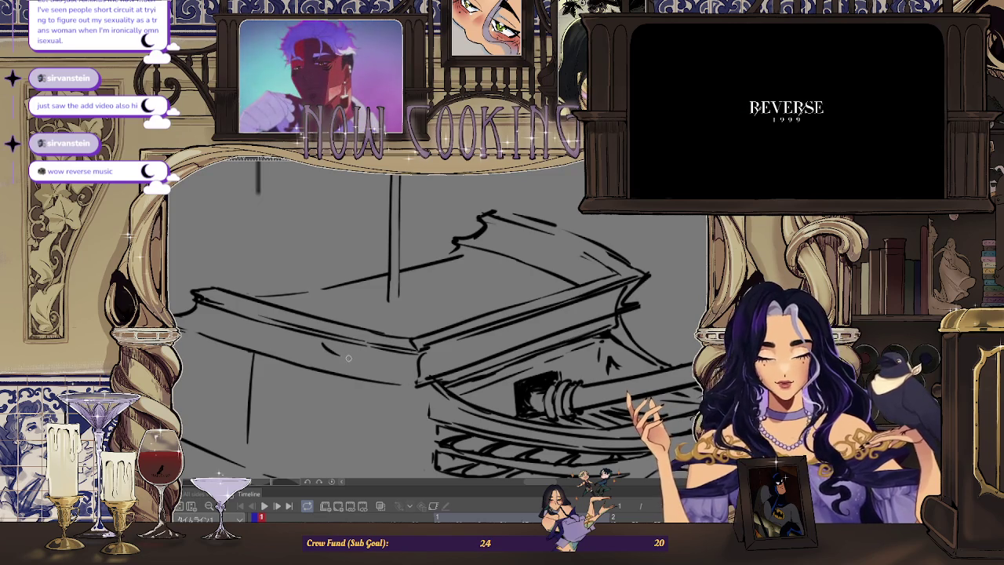
Draw a short stroke on the hull and start sketching carved shapes along the railing band.
left_click_drag(351, 358, 373, 373)
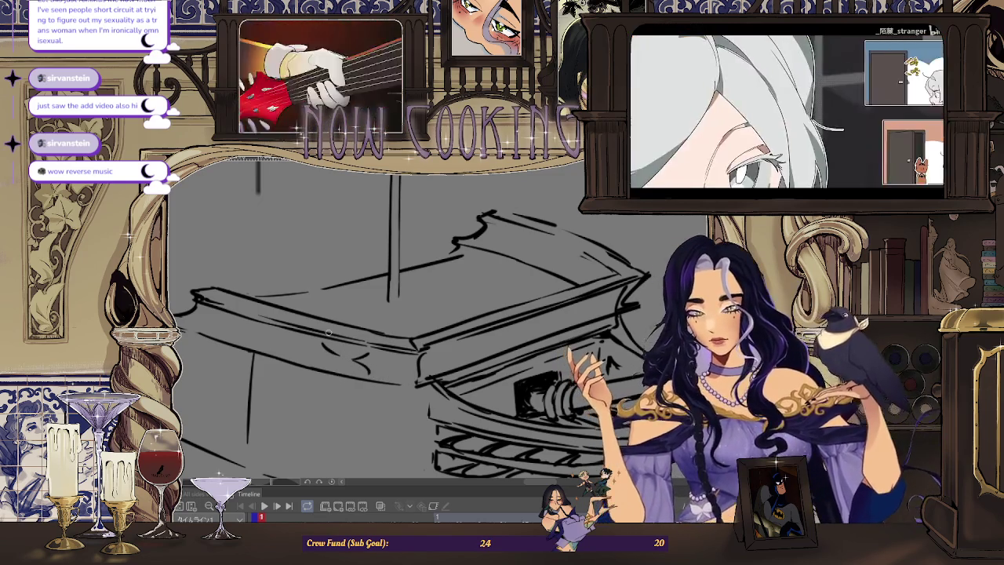
scroll(350, 364, "up", 1)
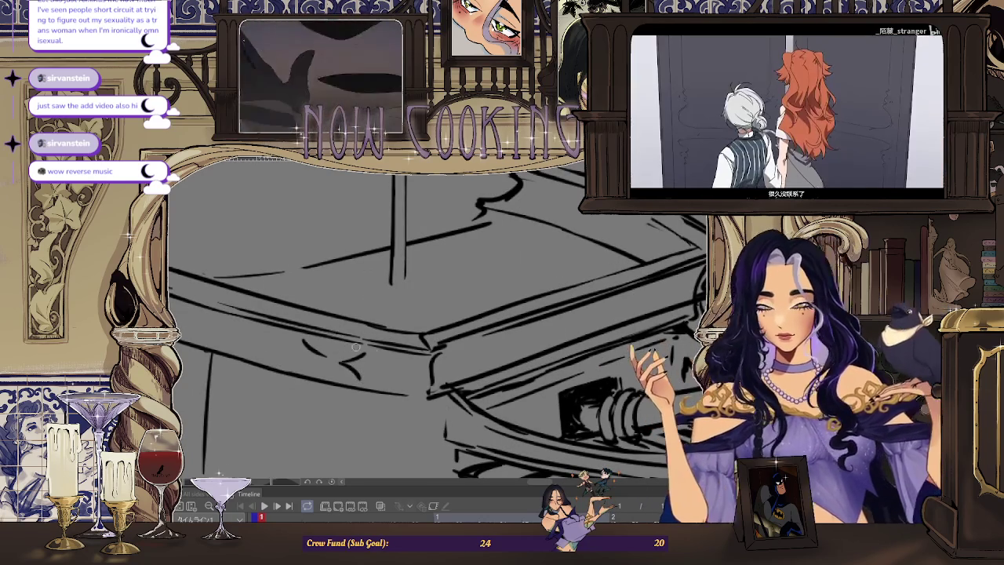
scroll(417, 355, "down", 1)
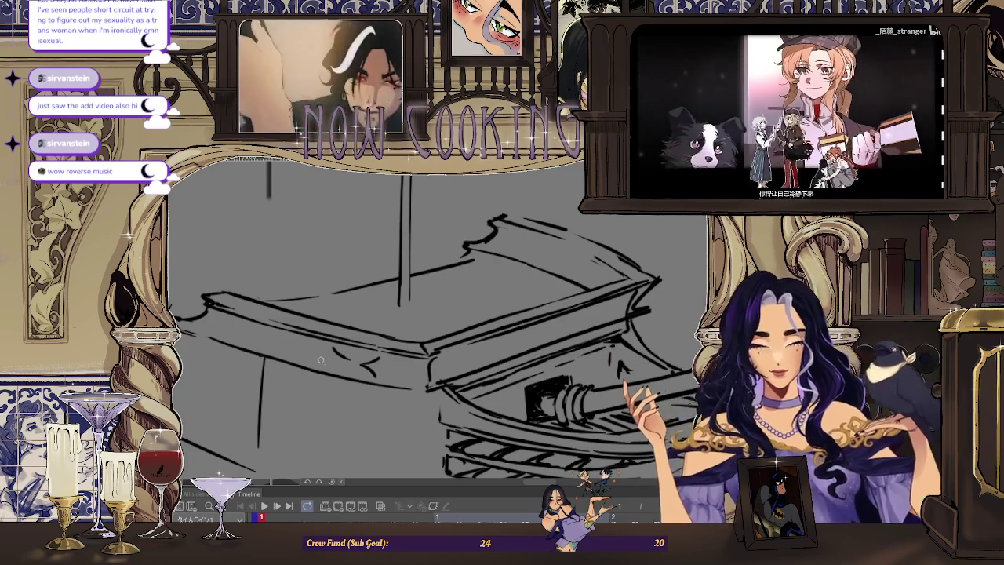
left_click_drag(342, 359, 276, 343)
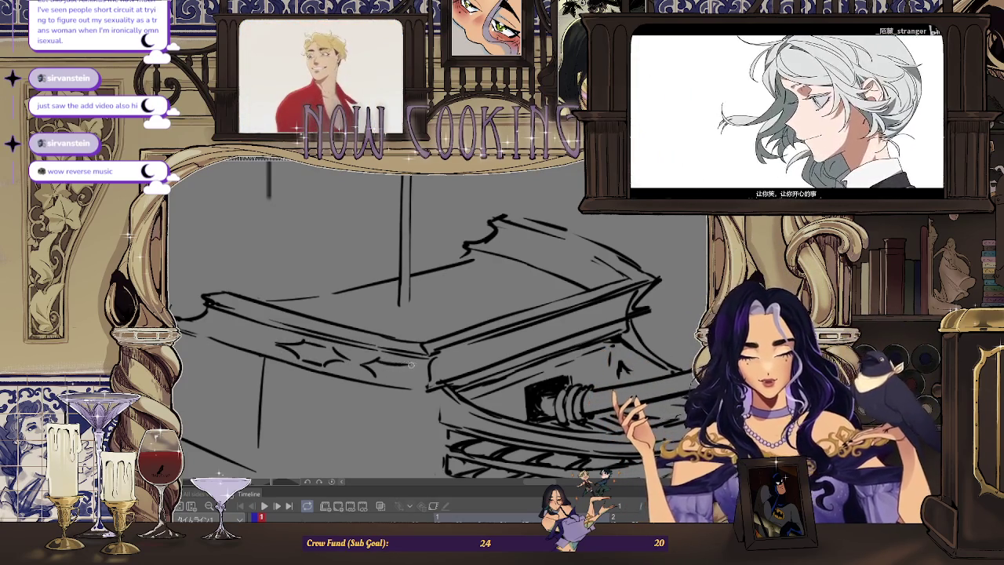
Add more carved shapes to the railing band, mirroring to check, plus a small stroke at the deck edge.
left_click_drag(375, 367, 412, 365)
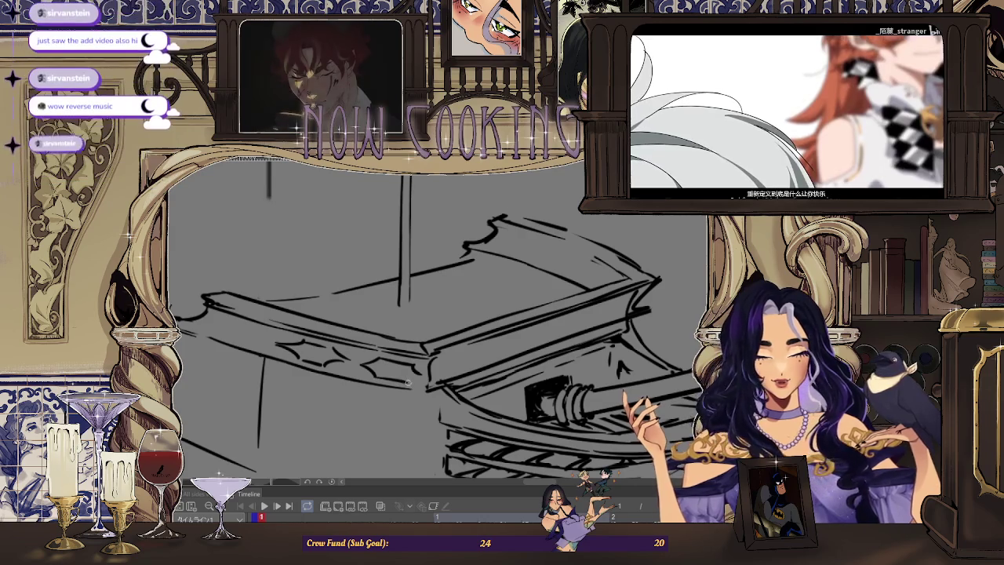
scroll(355, 267, "down", 2)
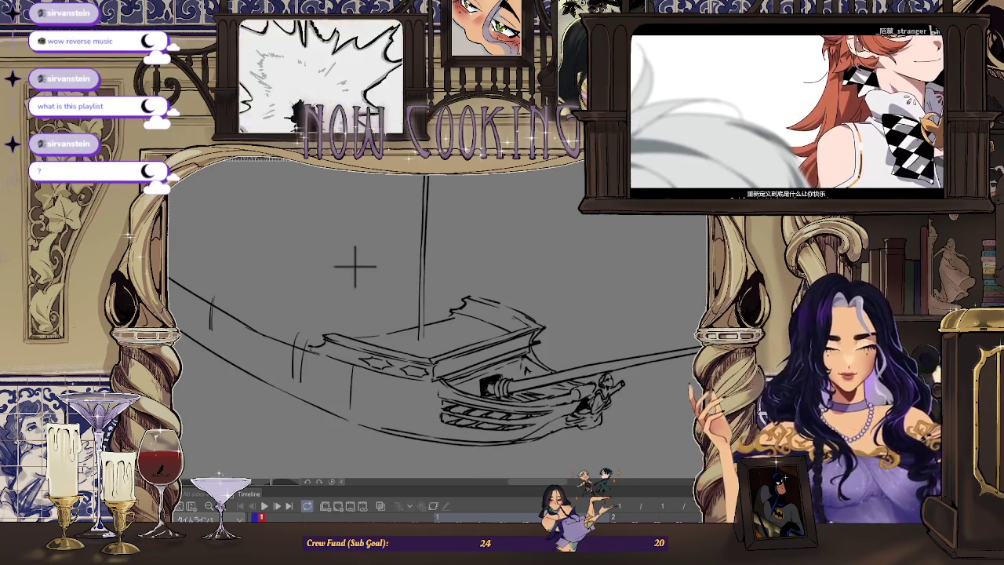
key("h")
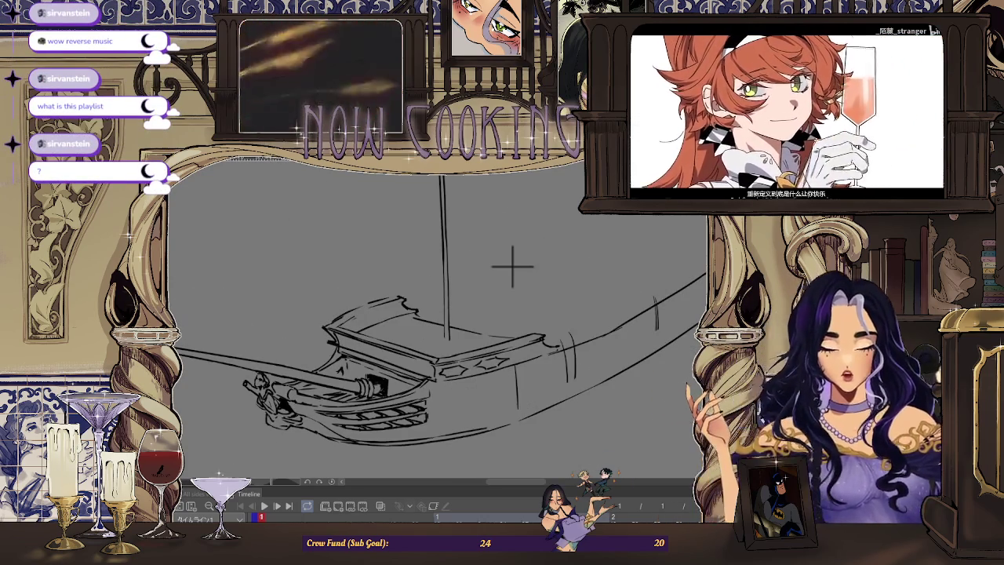
scroll(510, 271, "down", 1)
scroll(502, 312, "up", 3)
scroll(471, 345, "up", 3)
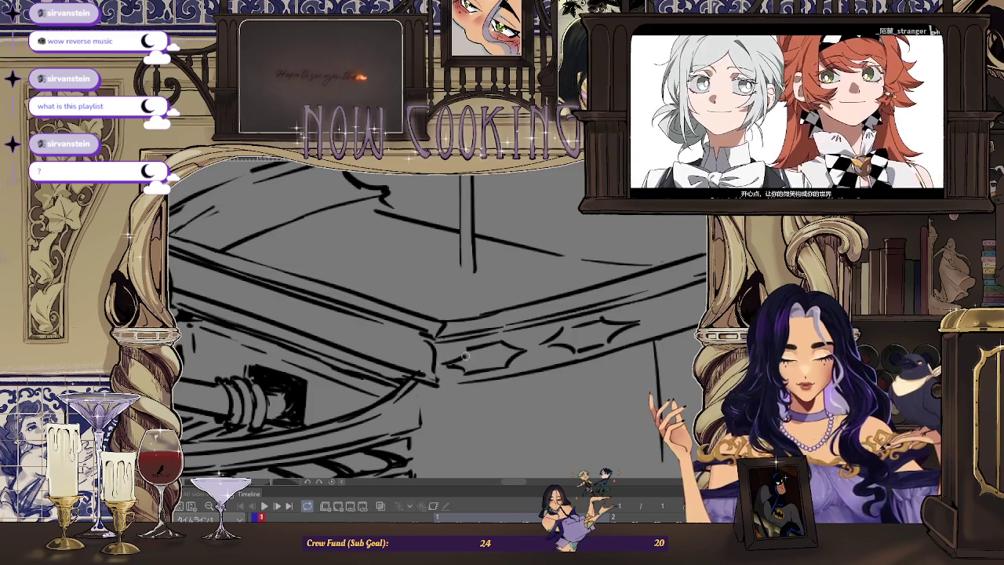
scroll(455, 362, "down", 3)
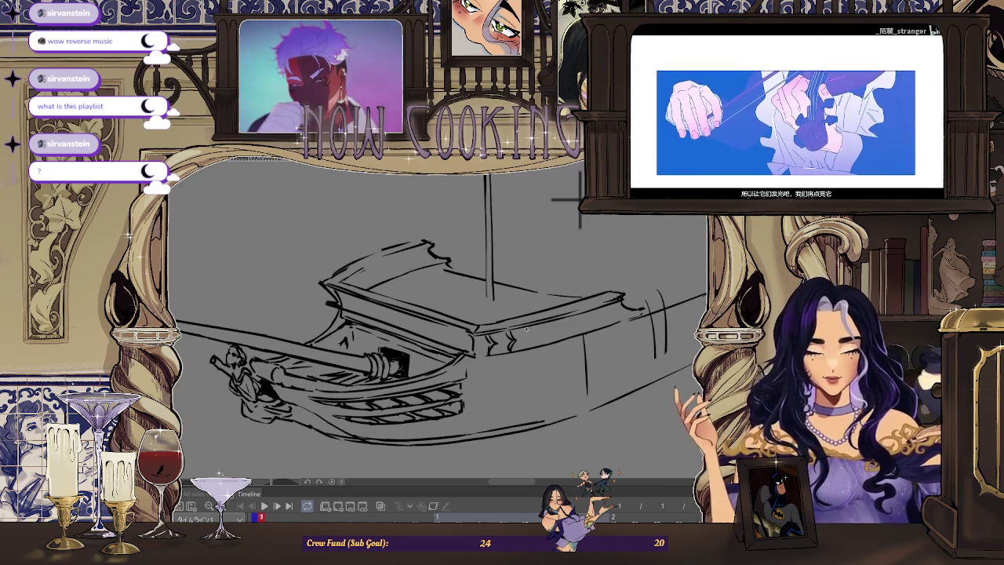
left_click_drag(530, 334, 539, 342)
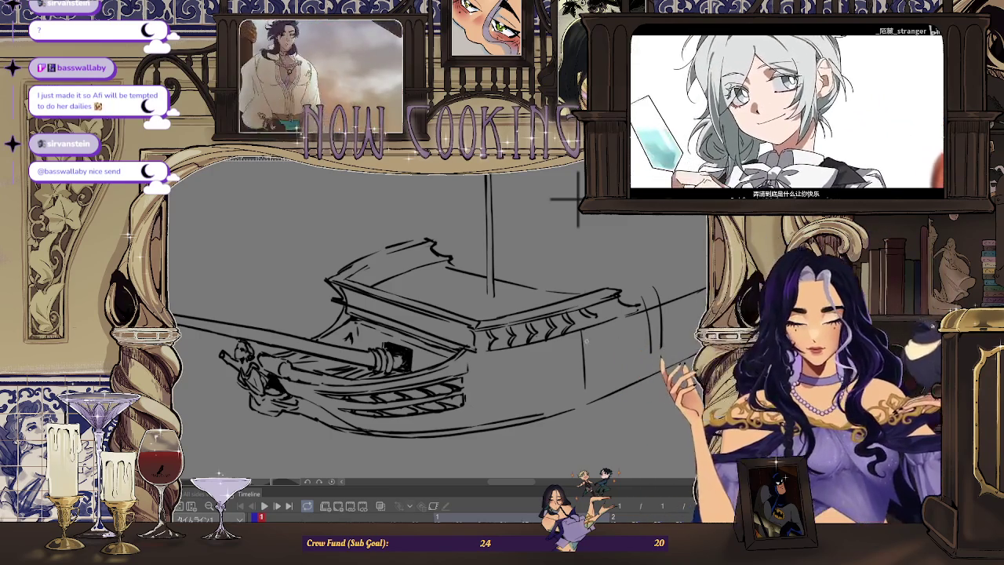
Zoom in on the rail and shrink the brush with [ for finer chevron strokes.
scroll(569, 353, "up", 3)
key("bracketleft")
key("bracketleft")
key("bracketleft")
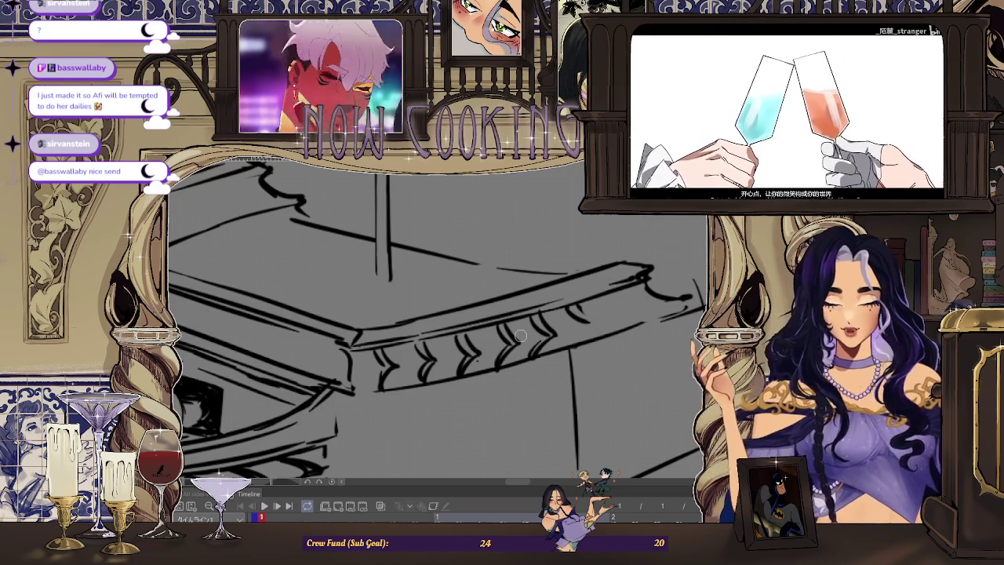
scroll(541, 326, "up", 2)
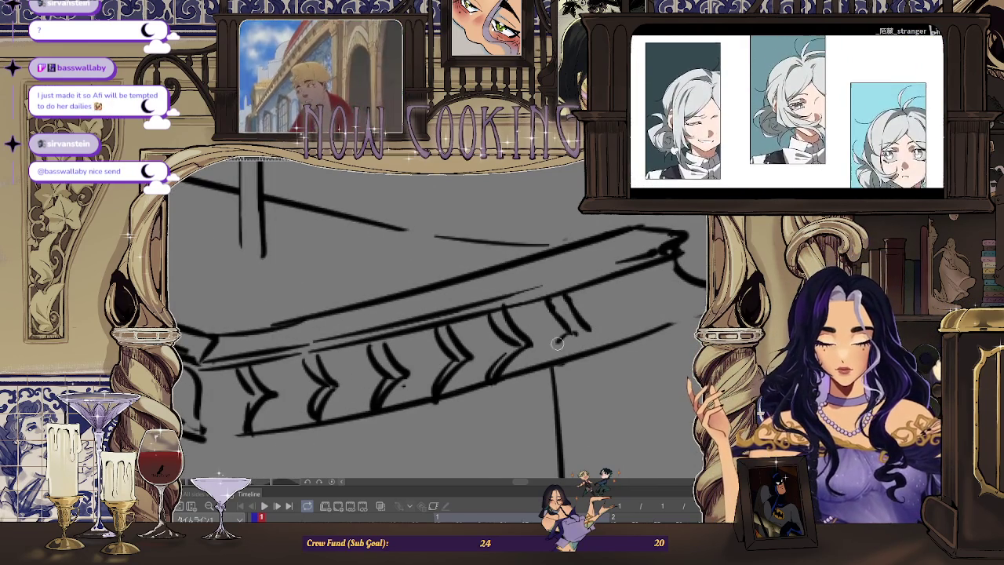
scroll(595, 330, "down", 1)
scroll(594, 330, "down", 2)
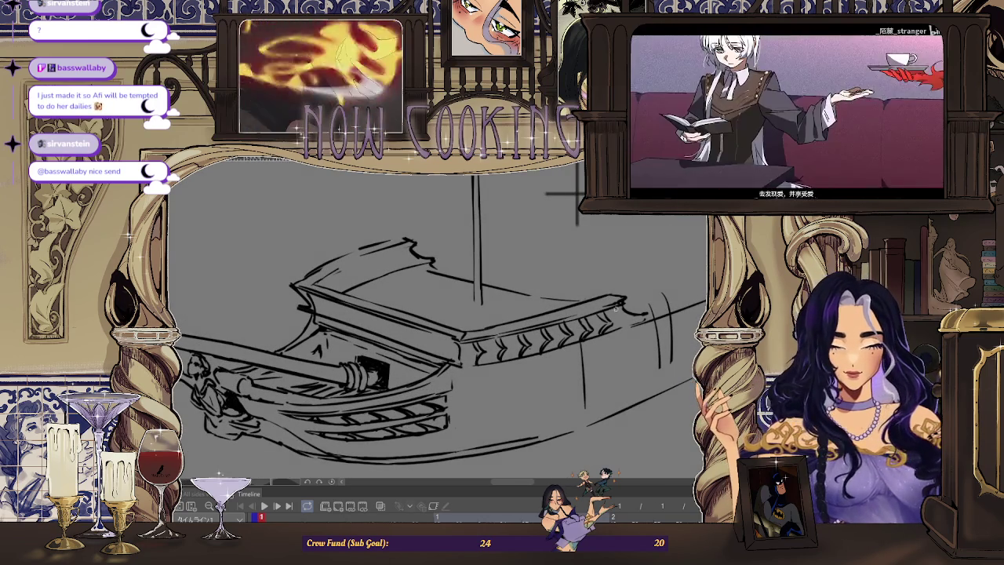
scroll(452, 251, "down", 4)
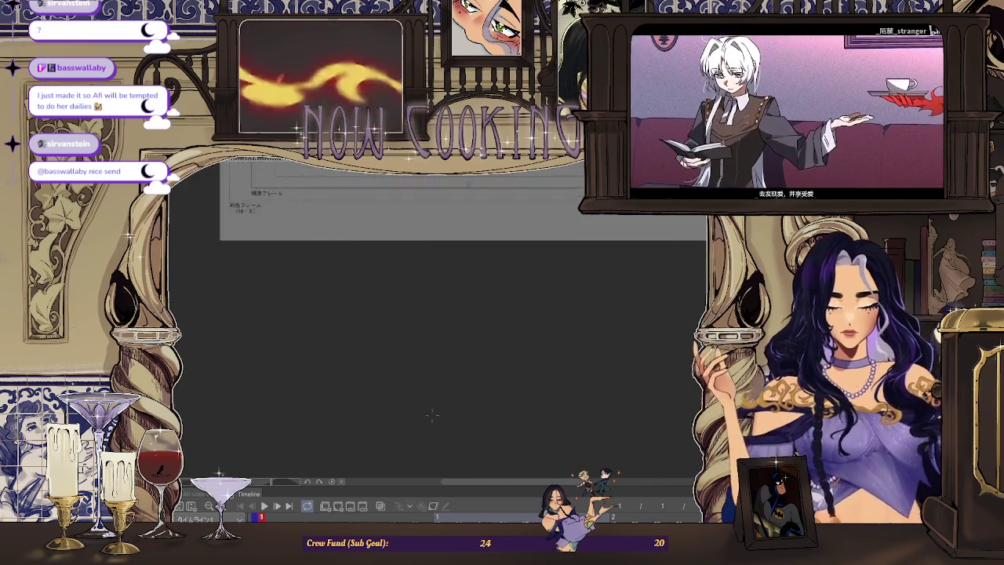
Mirror the view so the ship faces right and undo the leftmost chevron carvings.
scroll(453, 250, "up", 2)
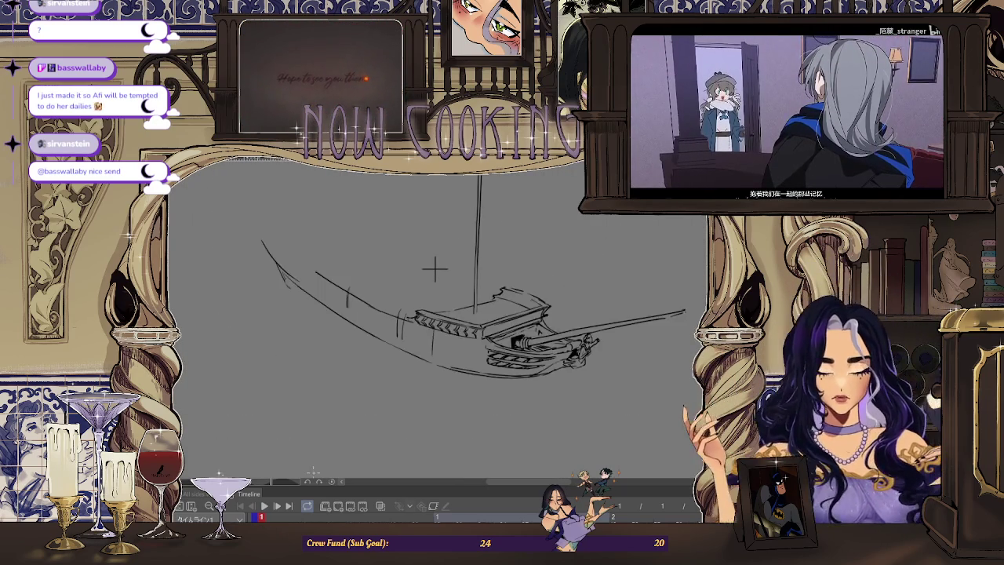
key("h")
scroll(508, 193, "up", 2)
scroll(508, 192, "up", 2)
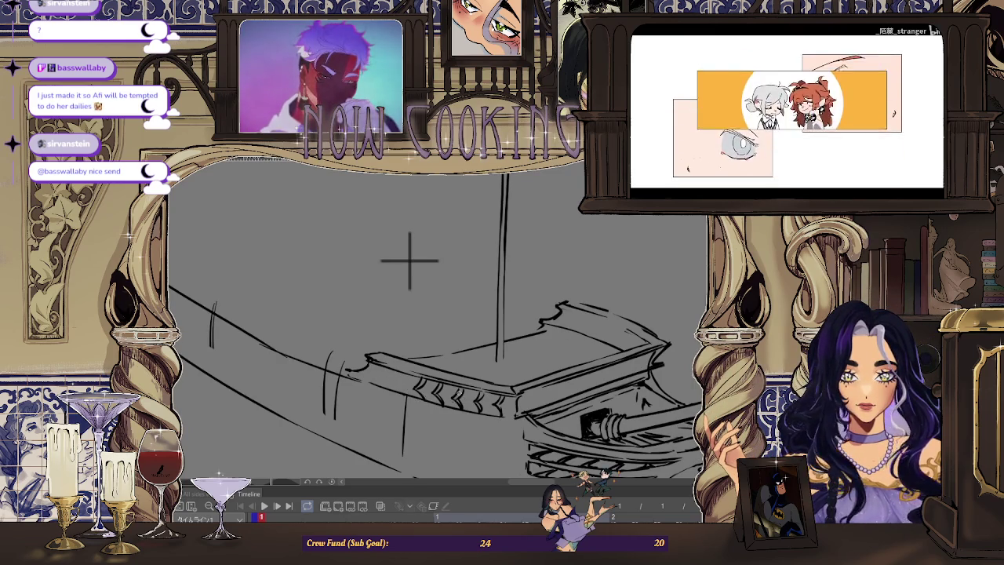
key("ctrl+z")
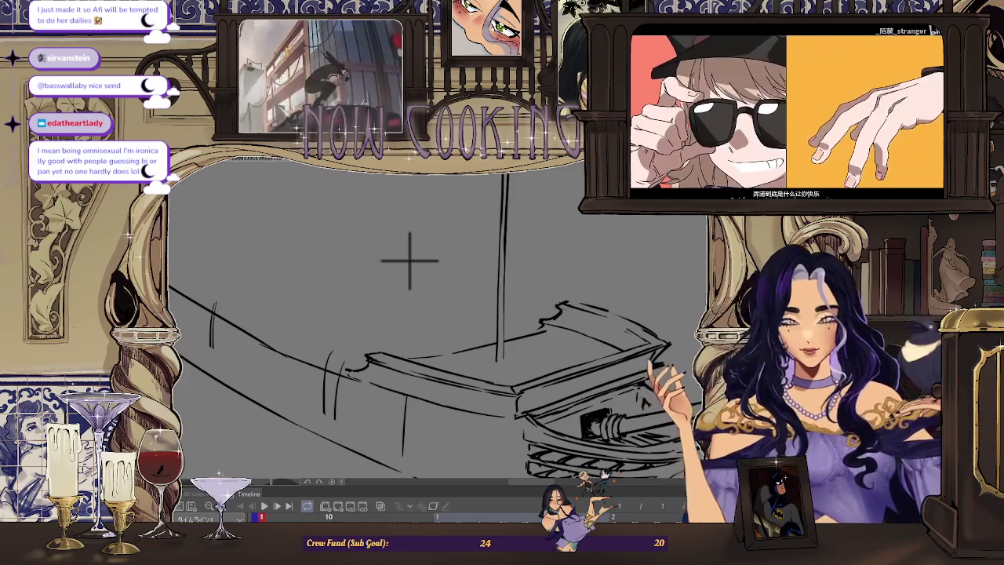
scroll(465, 300, "down", 2)
Flip the view back, rotate and shift the sketch, then mirror it again to check.
key("h")
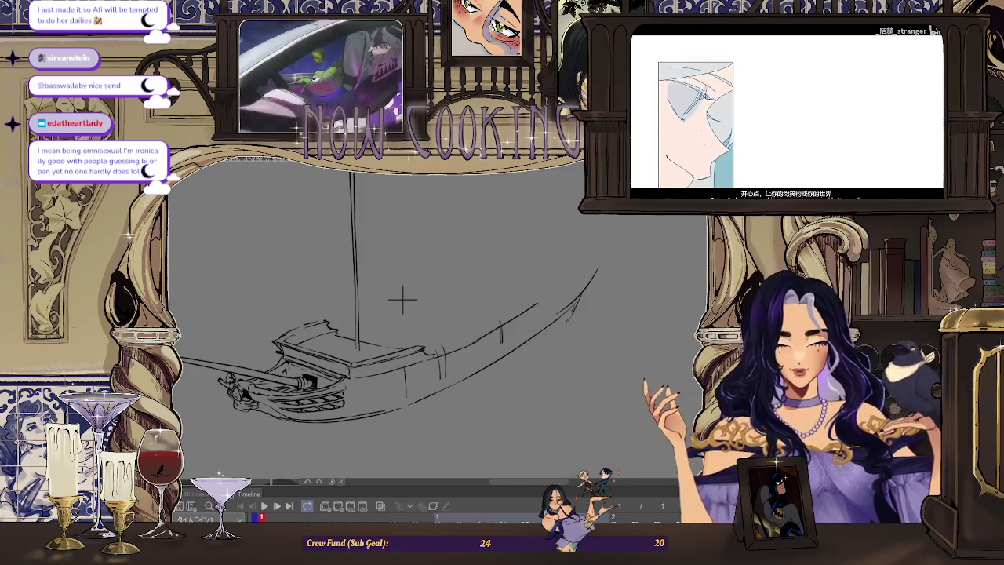
scroll(403, 299, "up", 2)
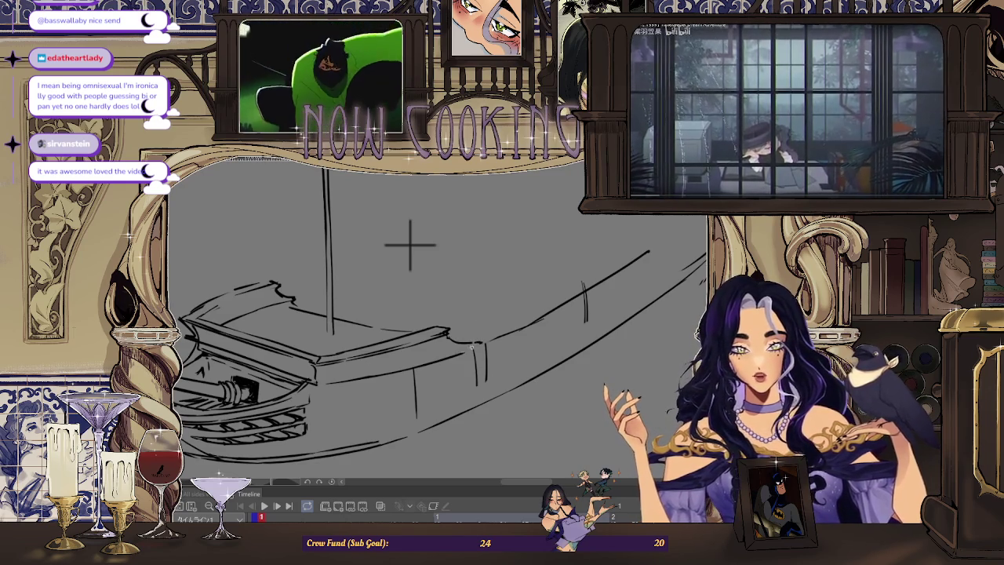
left_click_drag(410, 245, 404, 282)
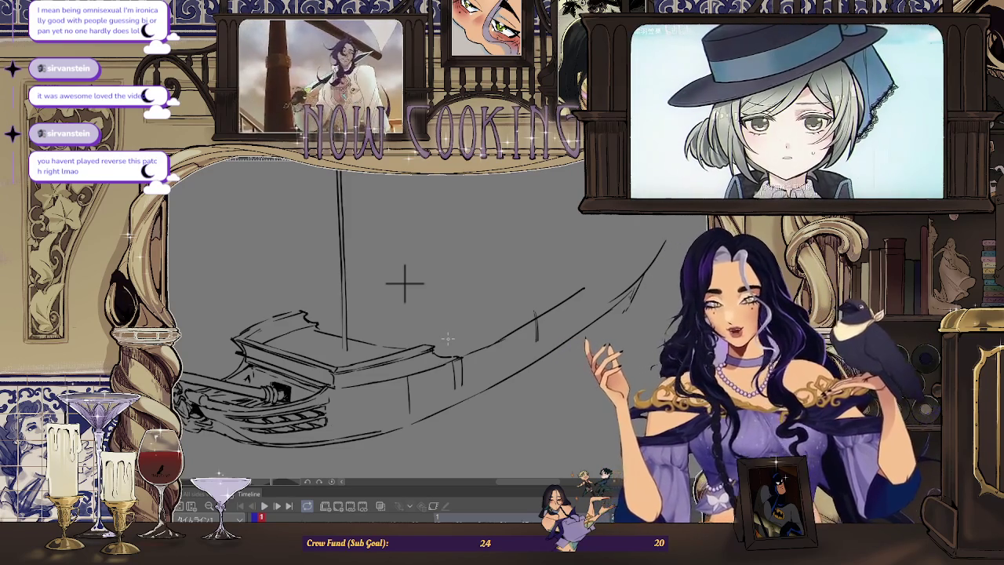
left_click_drag(405, 282, 449, 287)
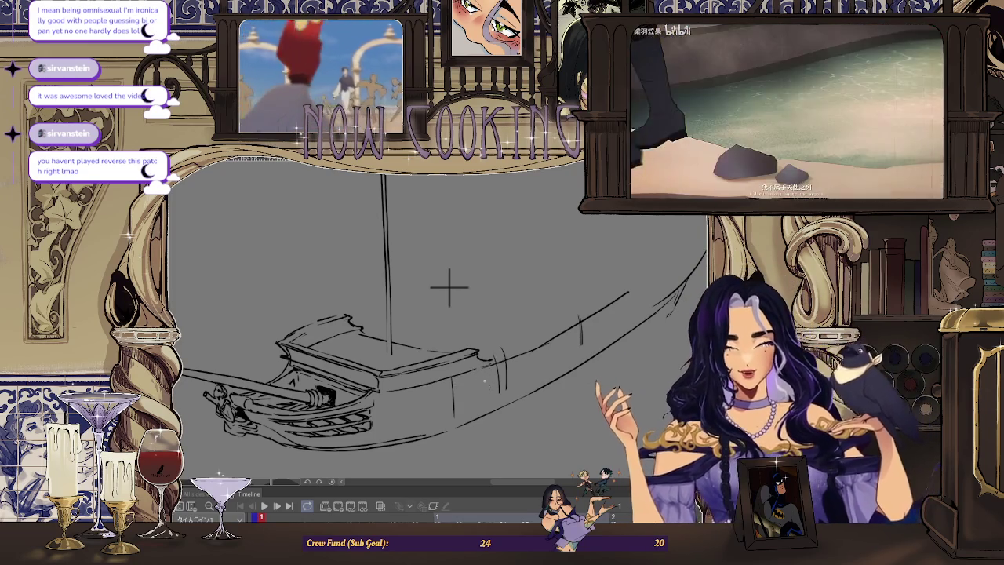
scroll(449, 287, "up", 2)
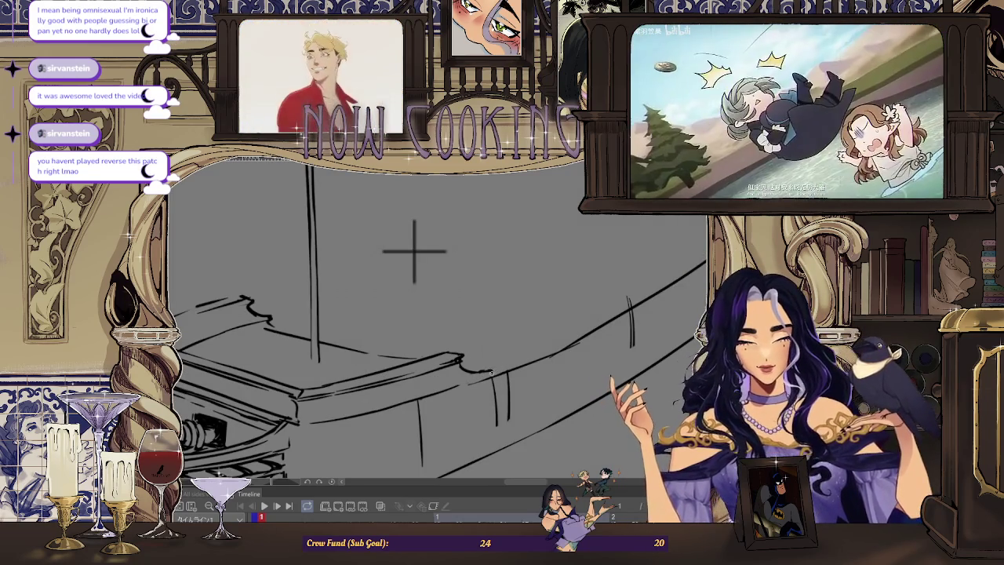
scroll(415, 251, "down", 2)
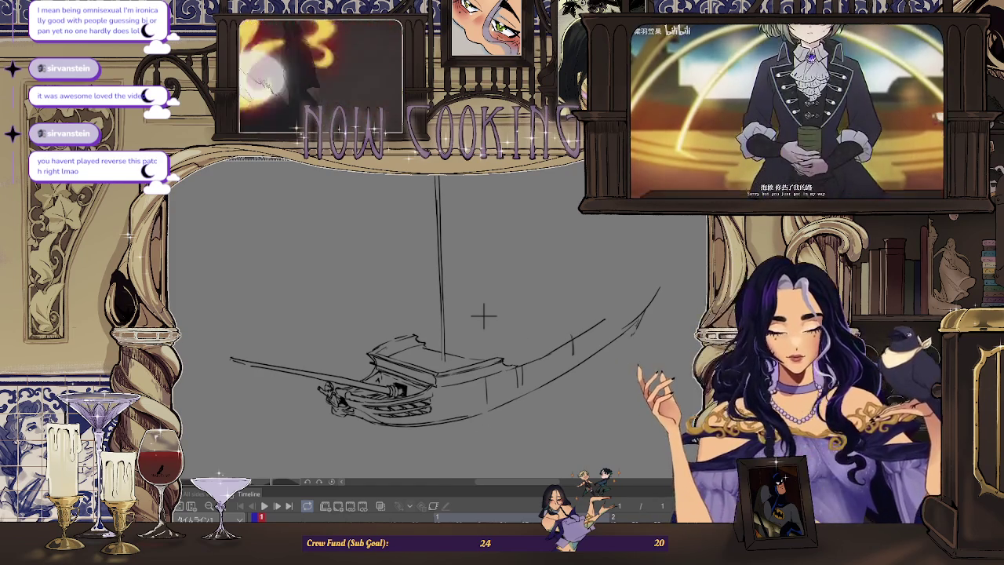
key("h")
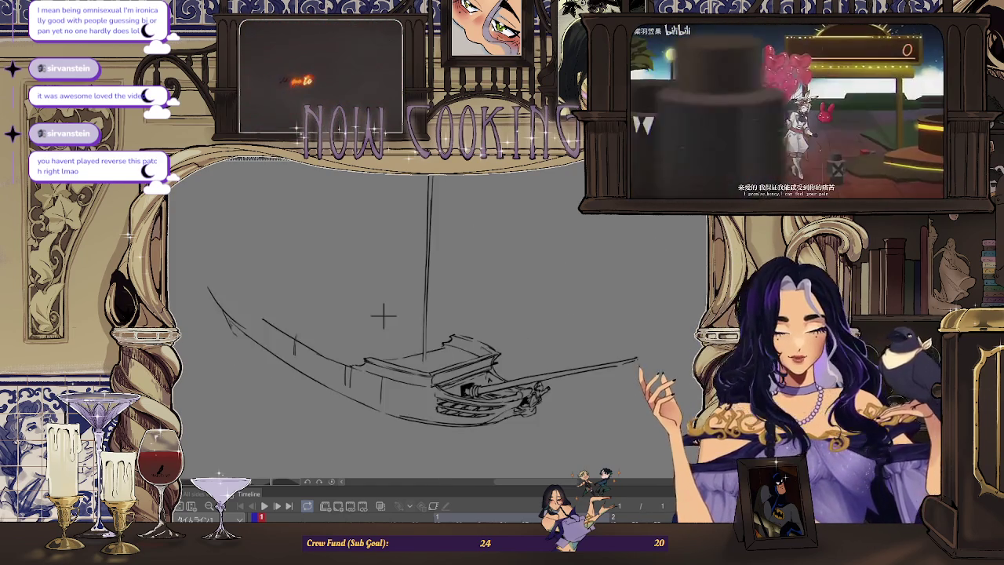
scroll(320, 285, "up", 2)
scroll(288, 249, "up", 1)
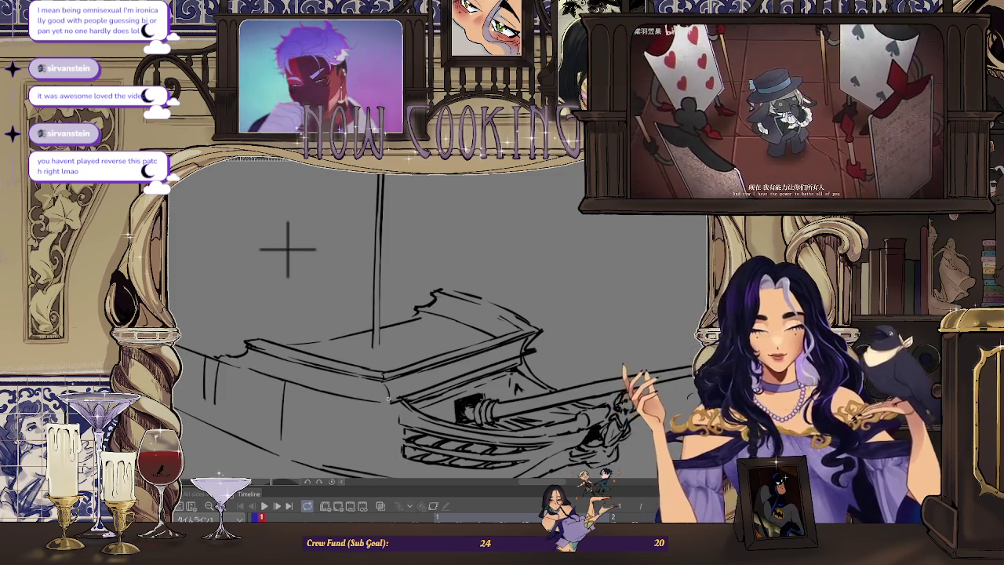
scroll(360, 297, "down", 2)
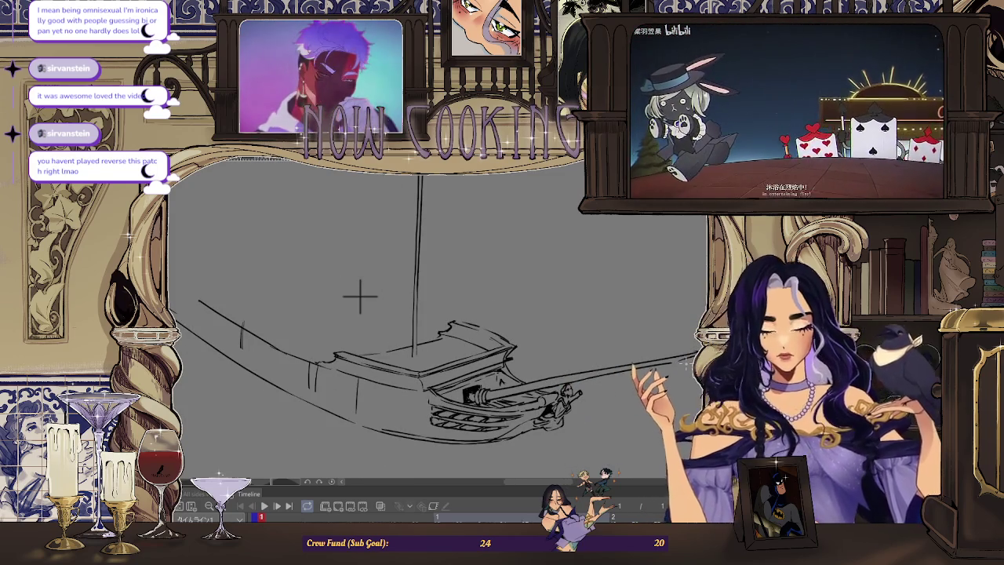
Return the view to normal, zoom around, then mirror it so the bow faces right.
key("h")
scroll(529, 253, "up", 2)
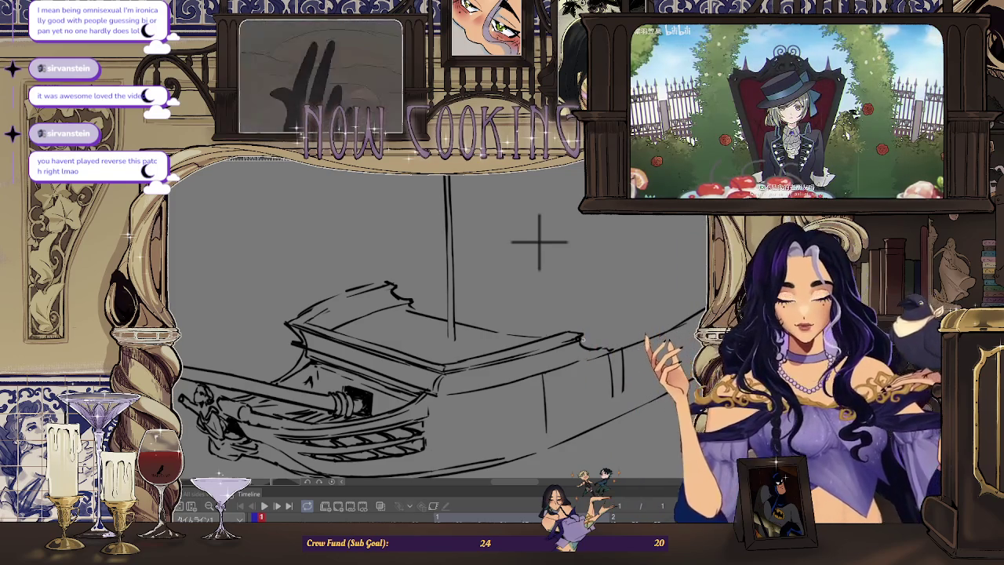
scroll(539, 241, "up", 2)
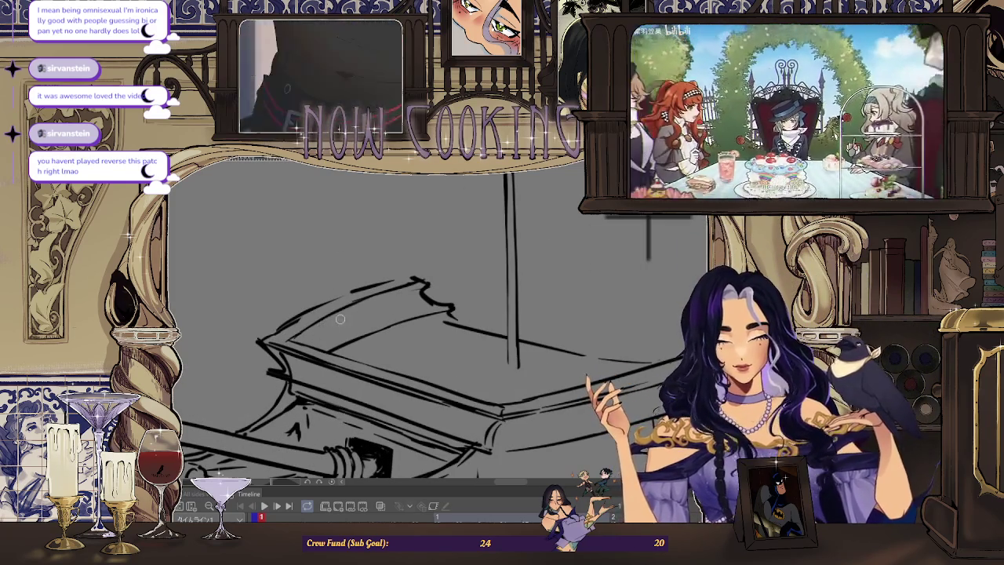
scroll(544, 249, "down", 2)
scroll(466, 281, "up", 2)
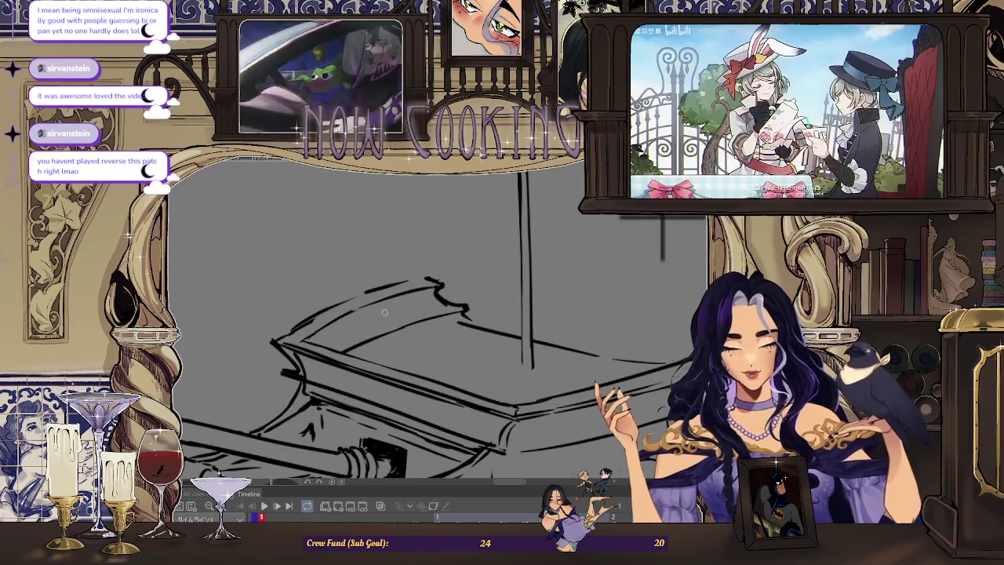
scroll(355, 328, "down", 1)
scroll(392, 298, "down", 1)
scroll(423, 282, "down", 1)
scroll(452, 263, "down", 1)
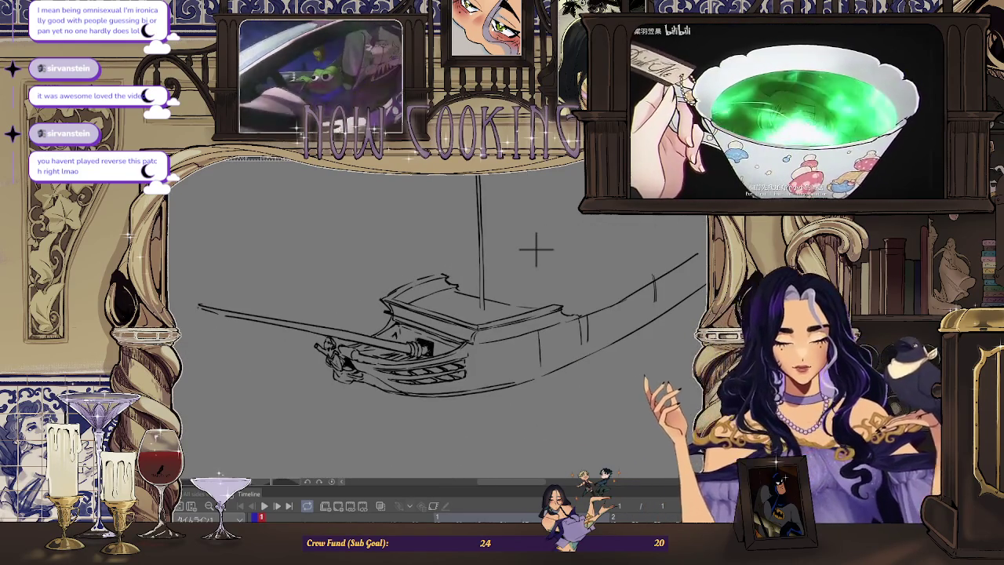
key("minus")
key("h")
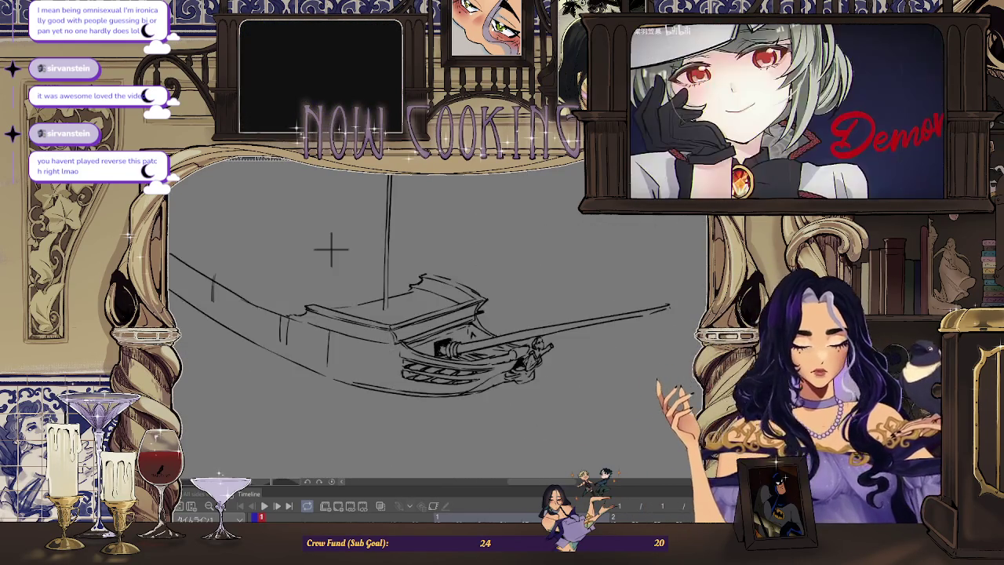
scroll(314, 239, "up", 1)
scroll(296, 231, "up", 1)
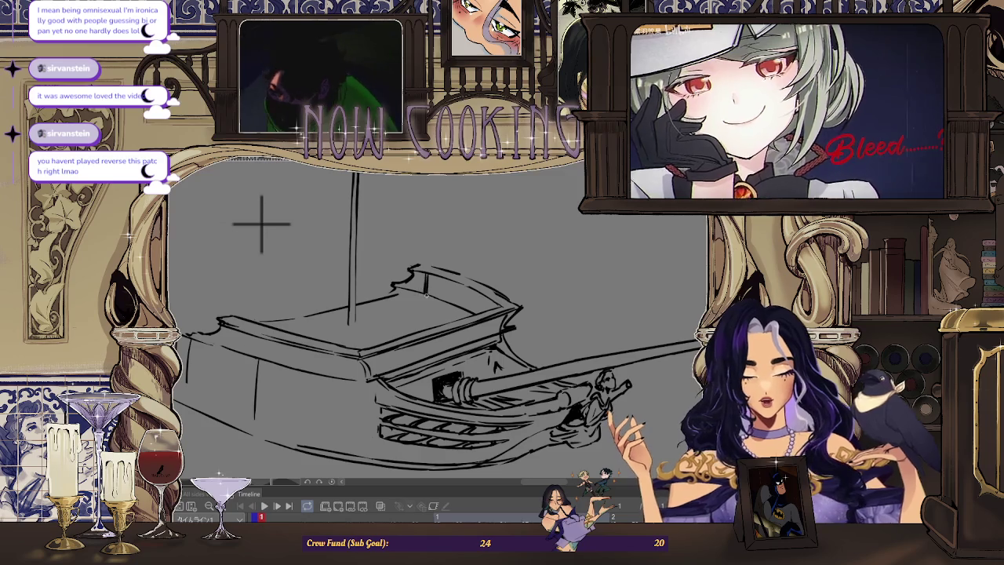
Rotate and zoom the view to inspect the bow railing up close.
scroll(451, 283, "up", 1)
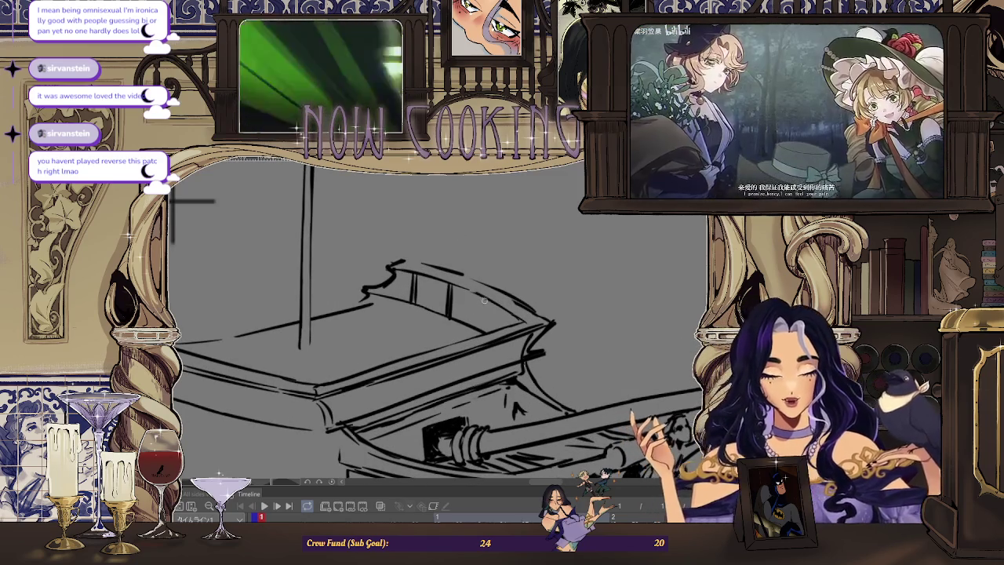
scroll(519, 277, "down", 2)
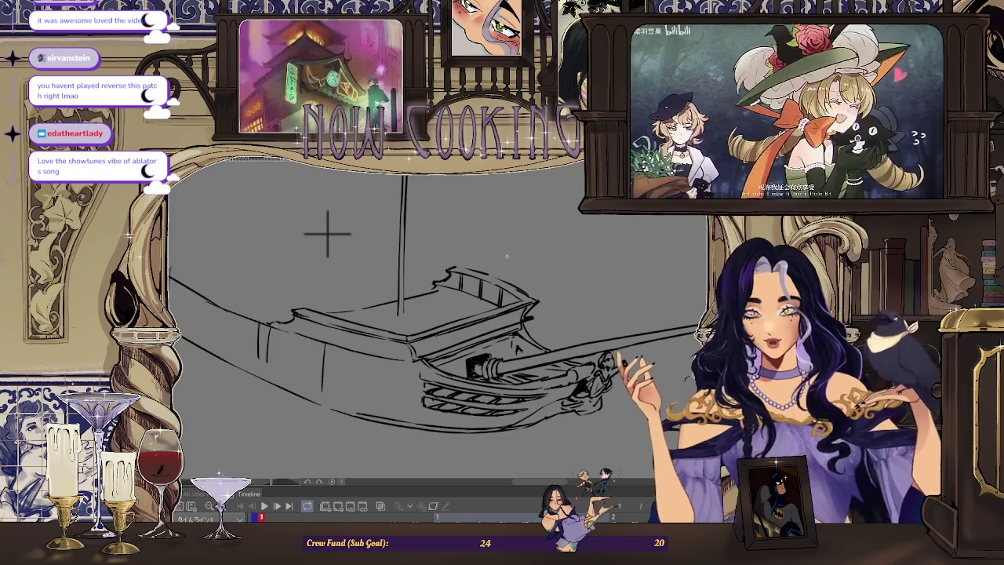
mouse_move(328, 233)
left_mouse_down()
mouse_move(298, 322)
mouse_move(327, 405)
left_mouse_up()
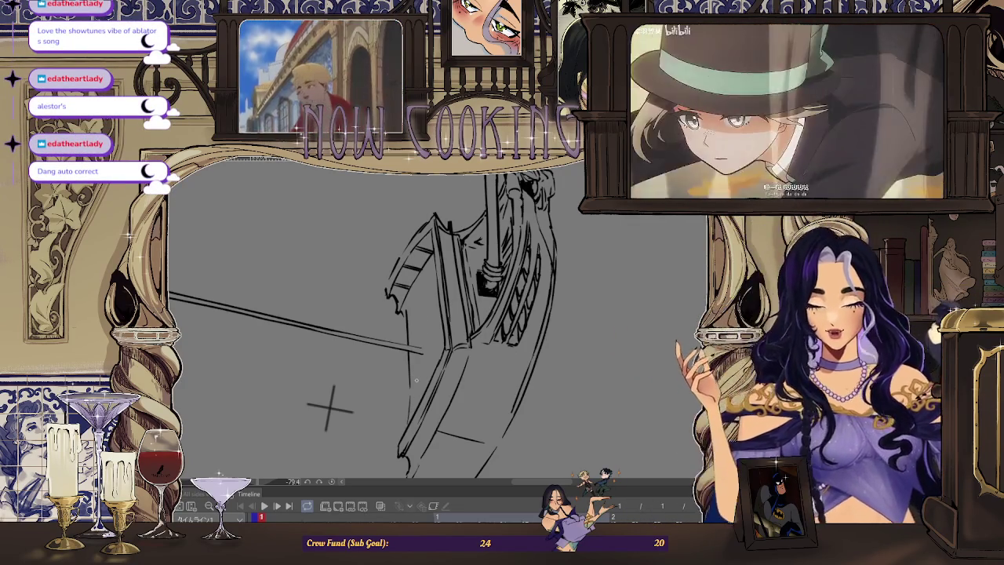
scroll(330, 407, "up", 2)
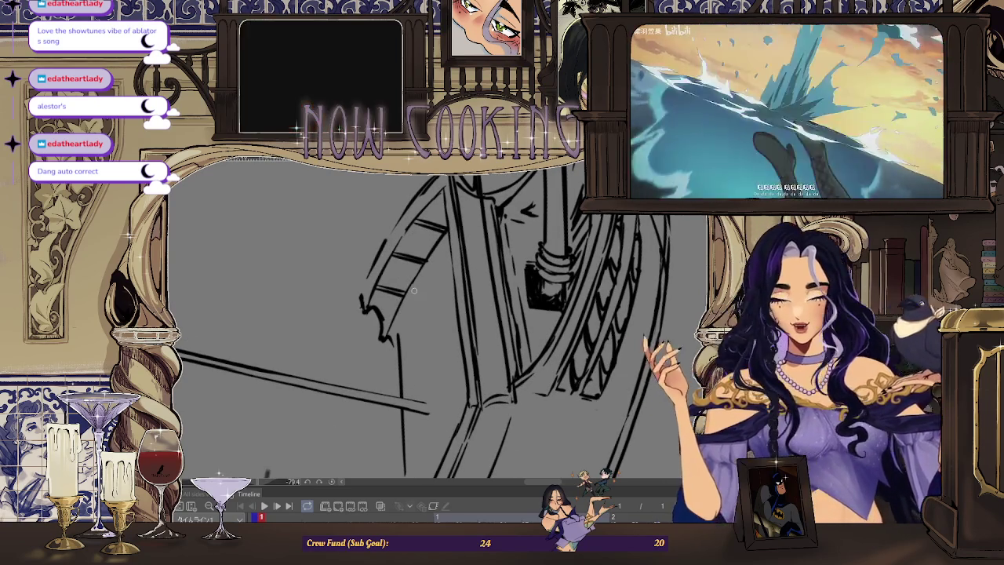
scroll(408, 255, "up", 2)
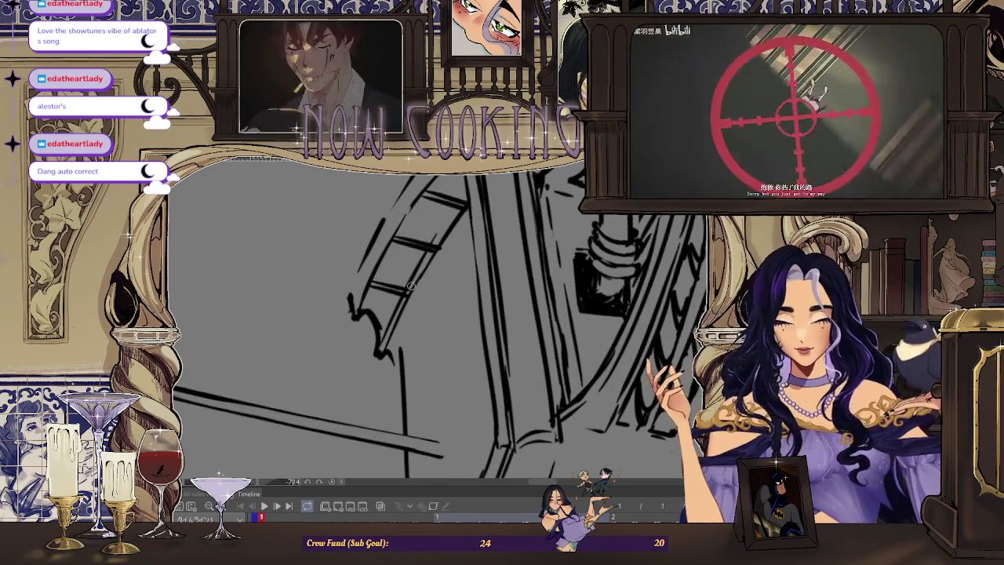
scroll(410, 288, "down", 2)
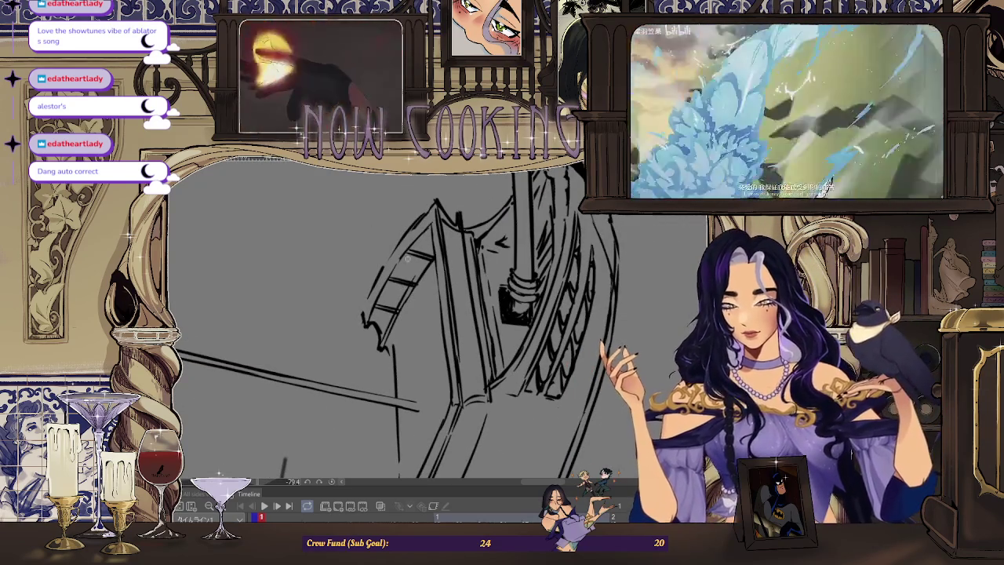
scroll(431, 269, "up", 2)
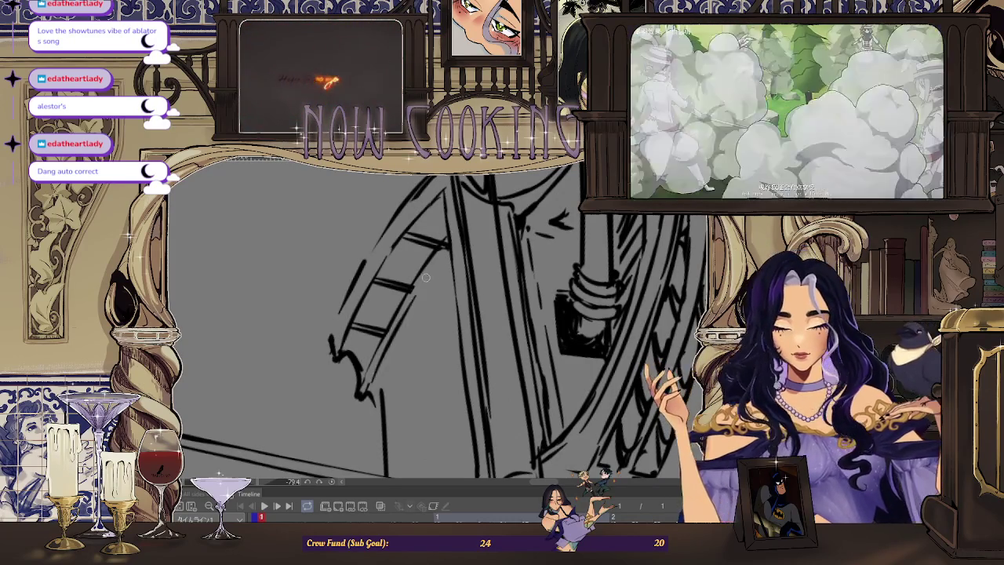
scroll(422, 285, "up", 1)
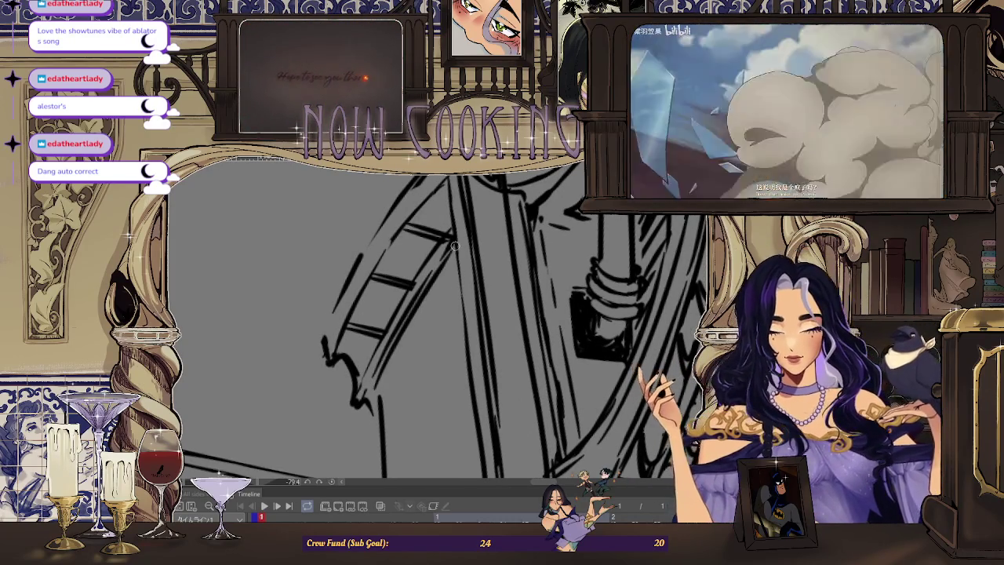
scroll(453, 250, "down", 2)
Turn in on the railing, then rotate the view so the boat lies level.
mouse_move(326, 443)
left_mouse_down()
mouse_move(538, 440)
mouse_move(510, 424)
mouse_move(471, 353)
mouse_move(412, 302)
left_mouse_up()
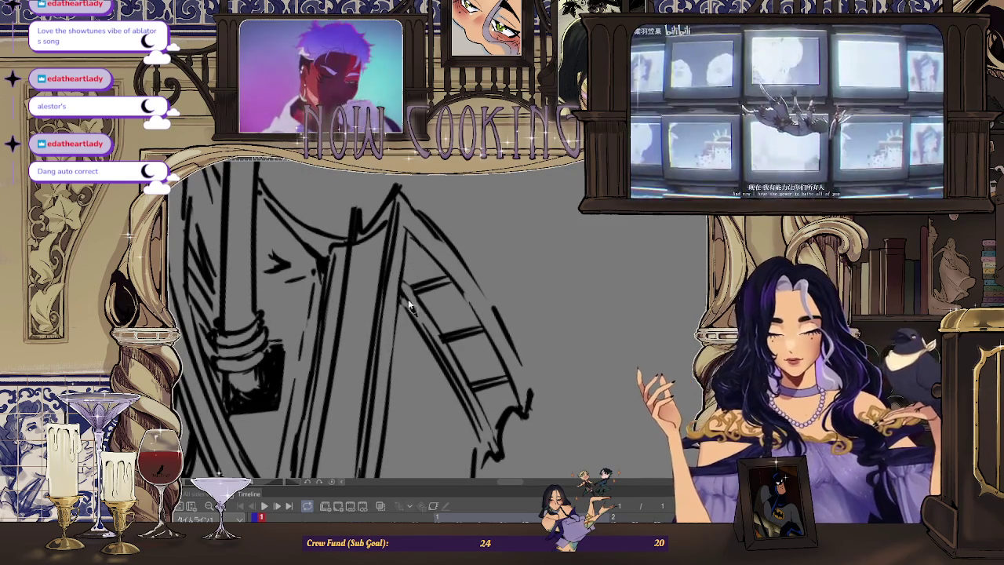
scroll(407, 284, "down", 3)
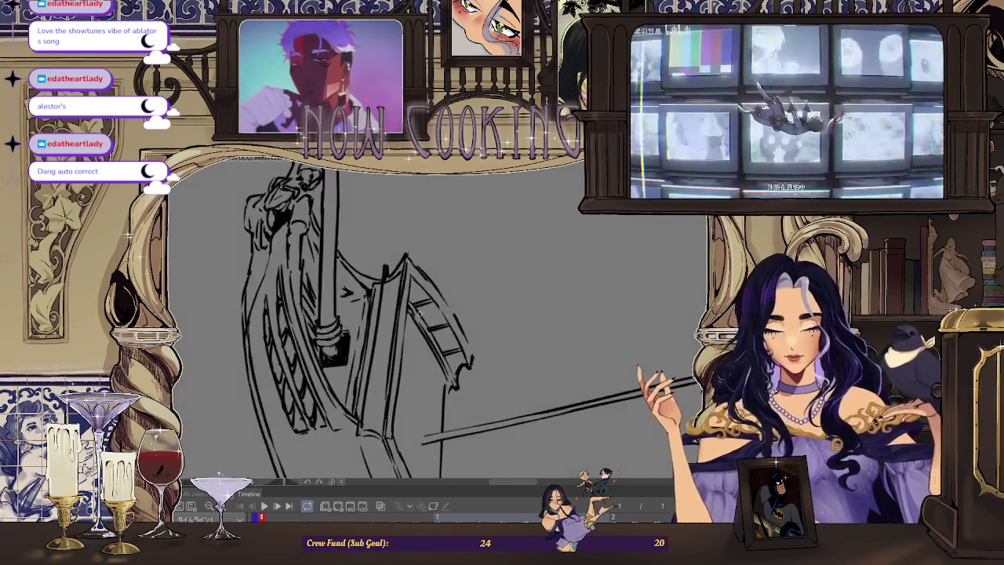
scroll(490, 423, "down", 2)
left_click_drag(490, 426, 549, 281)
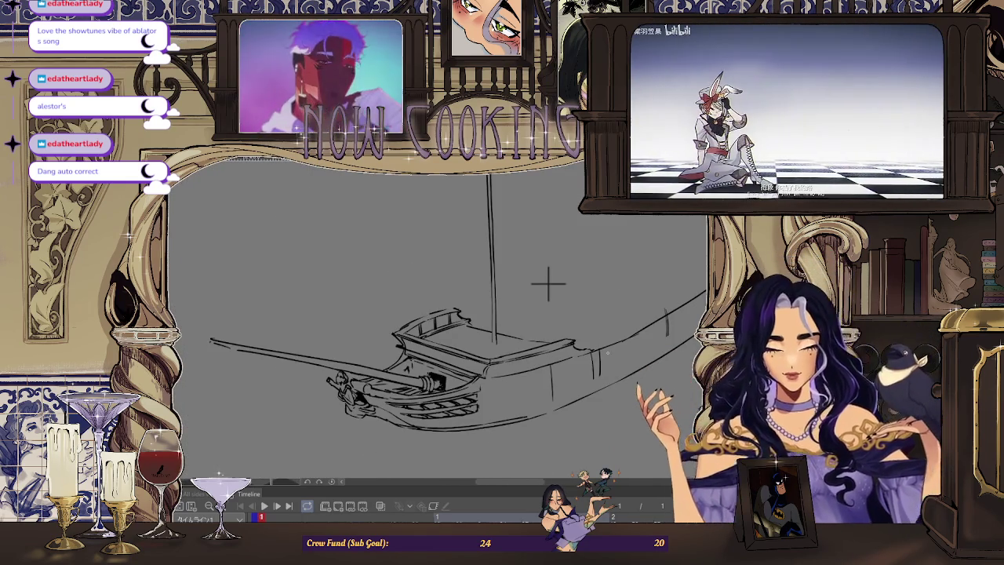
Zoom in on the forward deck railing and erase its stray line.
scroll(420, 333, "up", 3)
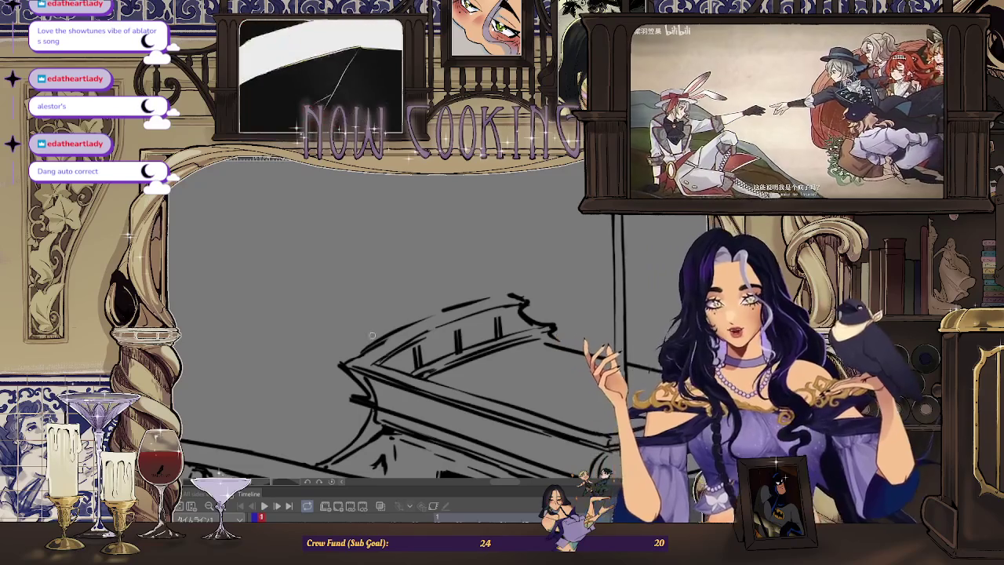
key("ctrl+plus")
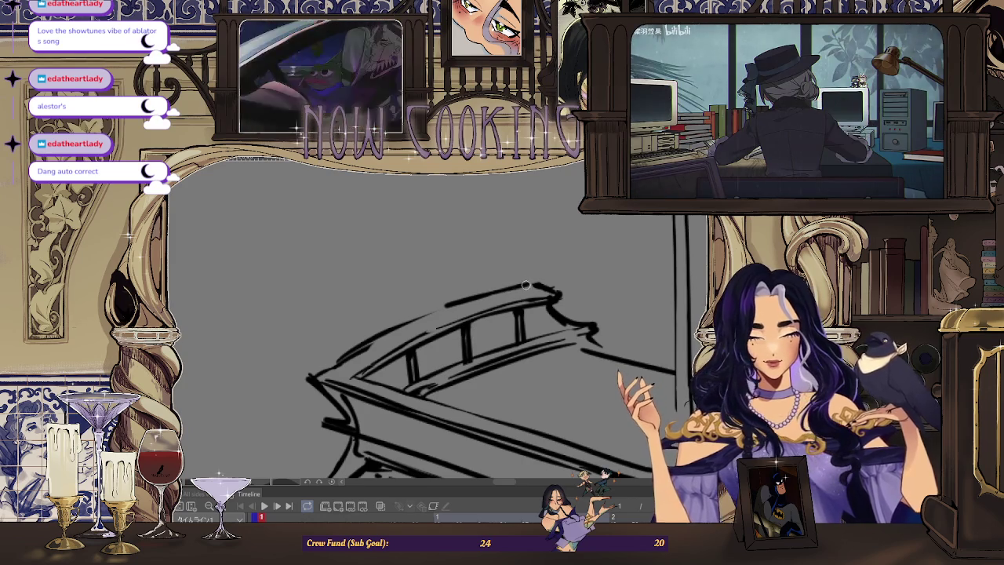
left_click_drag(329, 370, 431, 318)
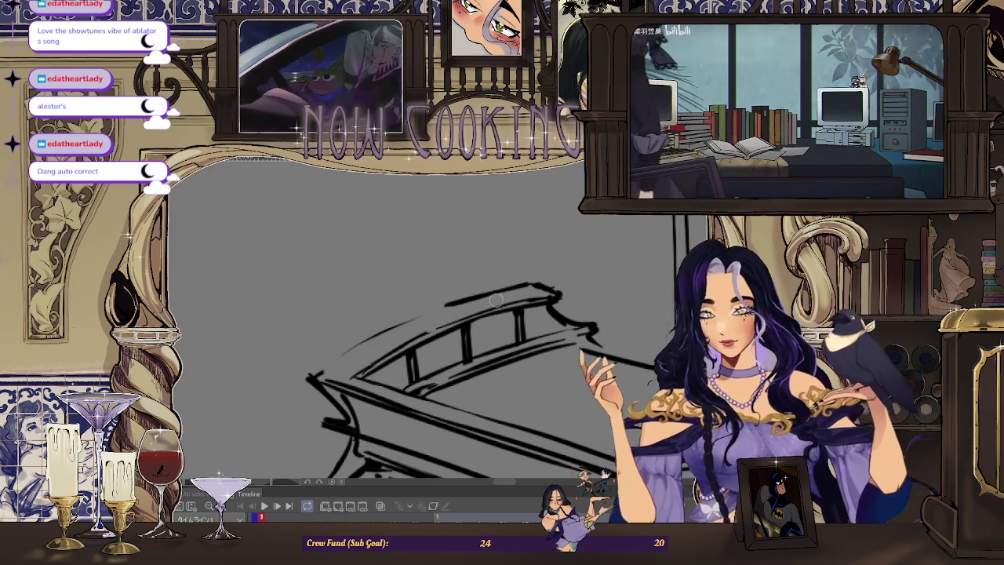
scroll(533, 286, "up", 1)
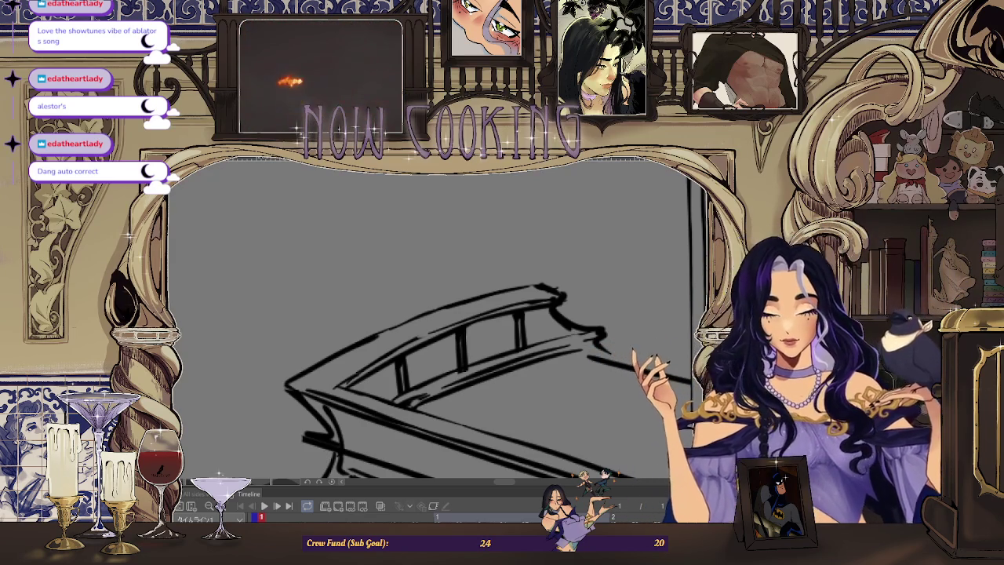
Zoom in on the top rail's curled end, then rotate back out to the whole boat.
scroll(419, 327, "up", 2)
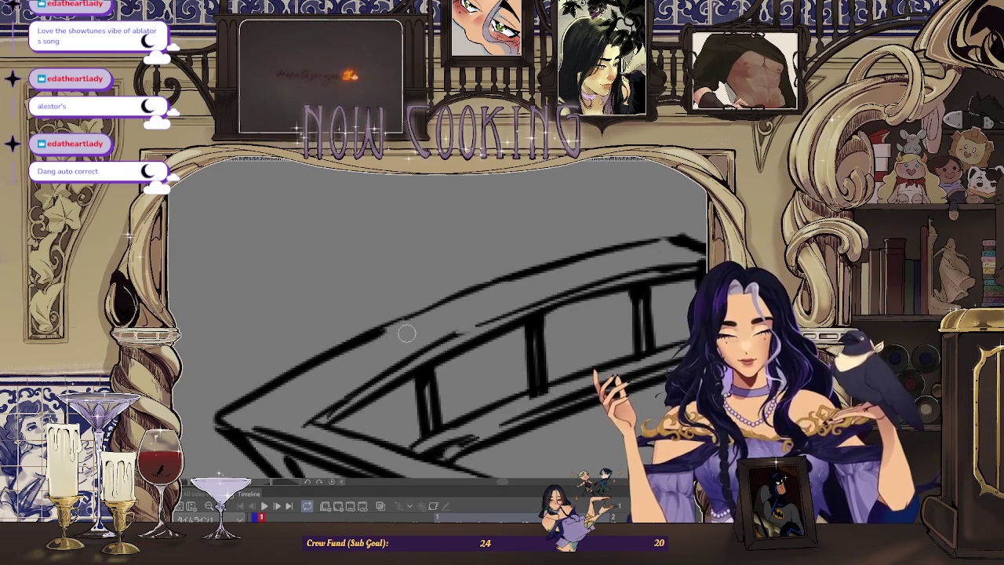
scroll(368, 342, "down", 1)
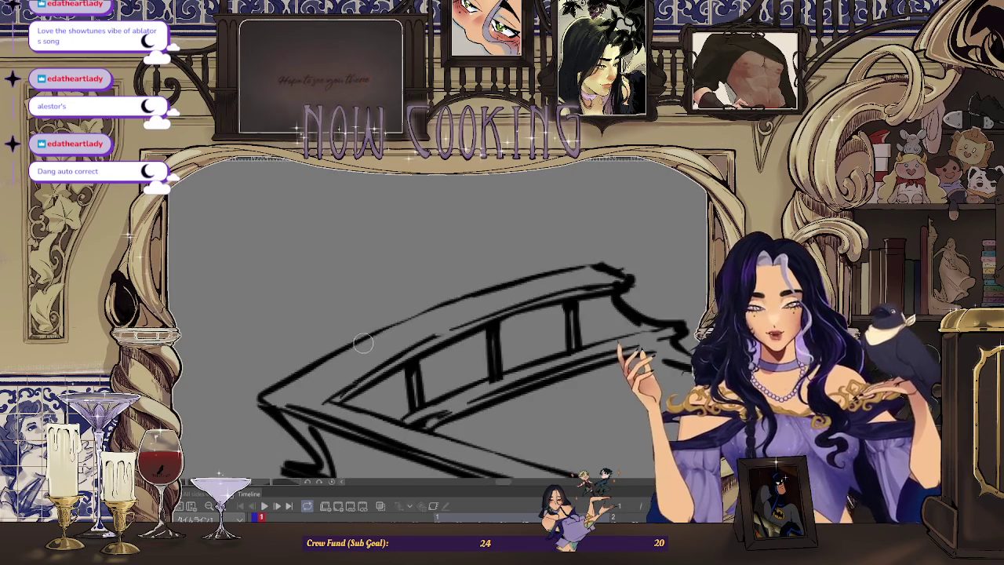
scroll(367, 343, "down", 1)
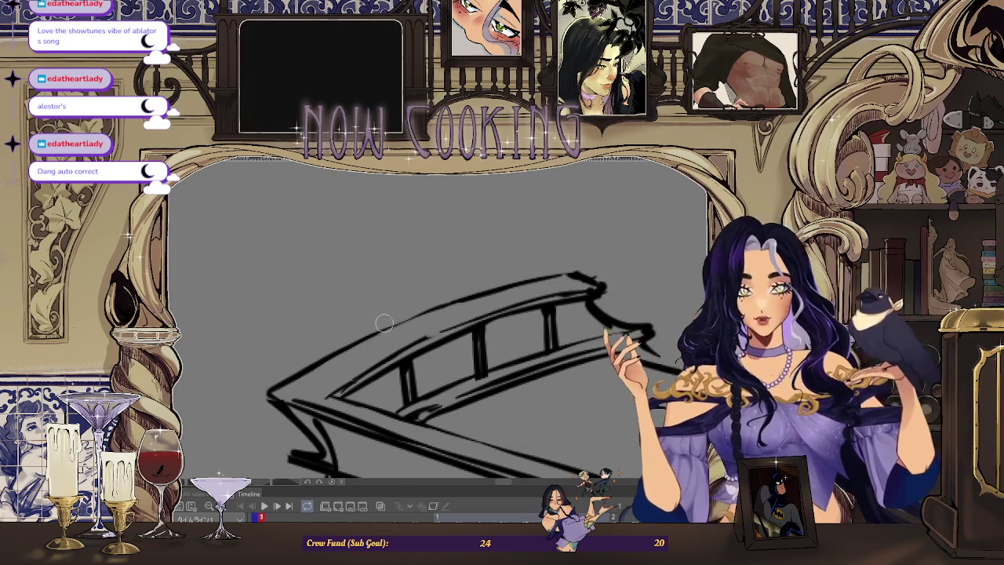
scroll(377, 338, "up", 1)
scroll(377, 337, "up", 1)
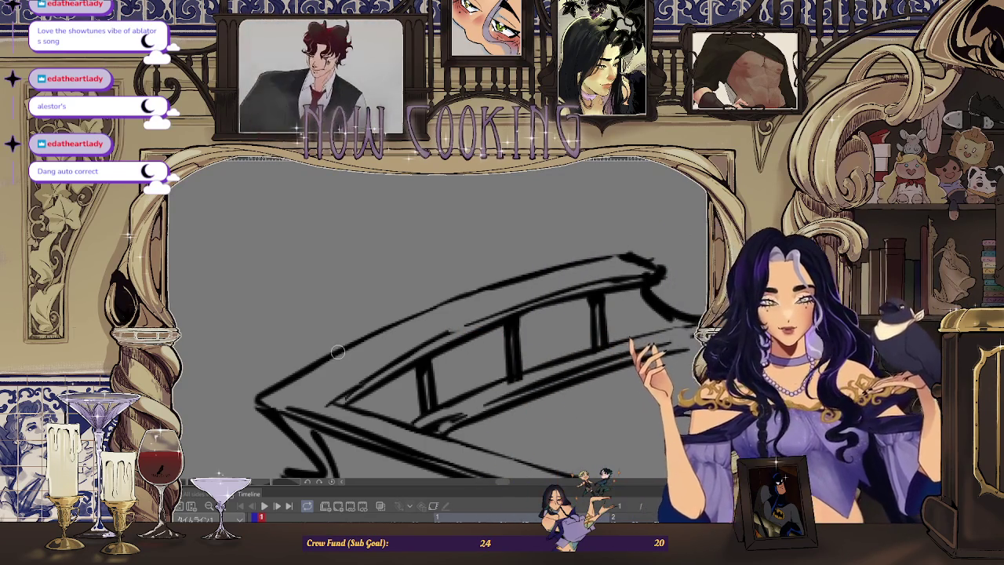
scroll(337, 352, "down", 5)
left_click_drag(392, 337, 529, 333)
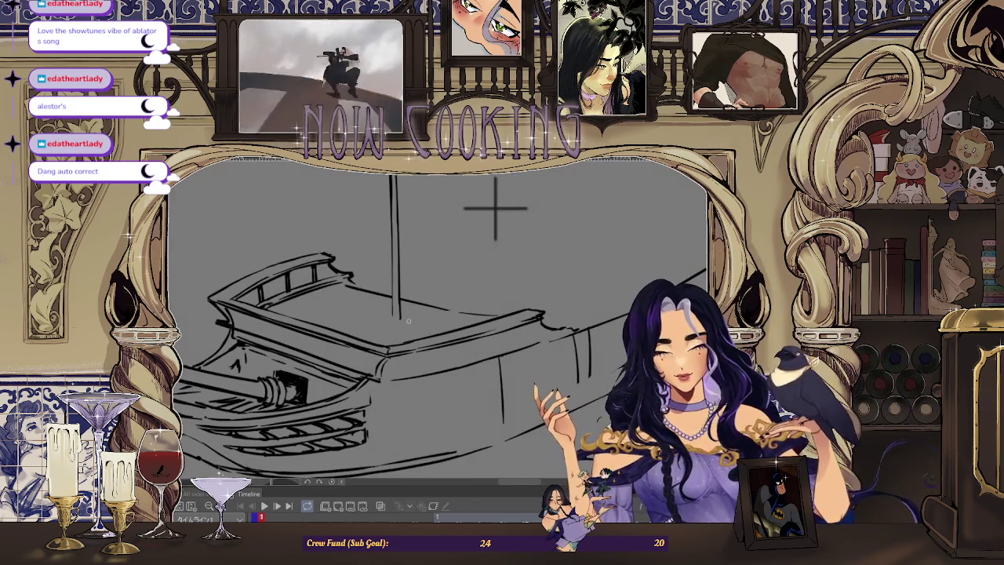
Mirror the canvas horizontally and pan and zoom to frame the forward deck edge.
scroll(410, 334, "down", 2)
scroll(476, 320, "down", 1)
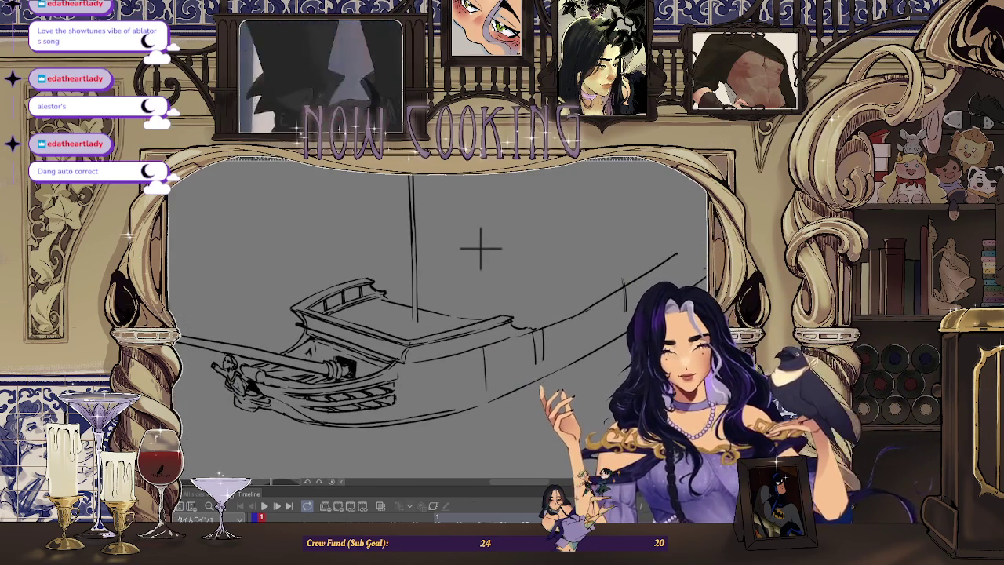
key("h")
scroll(422, 298, "down", 1)
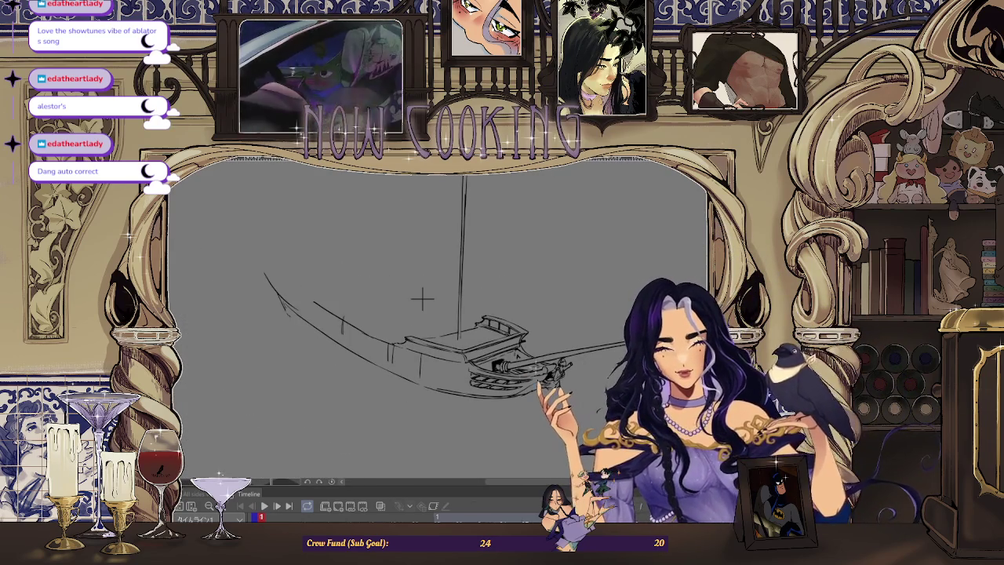
left_click_drag(422, 298, 455, 293)
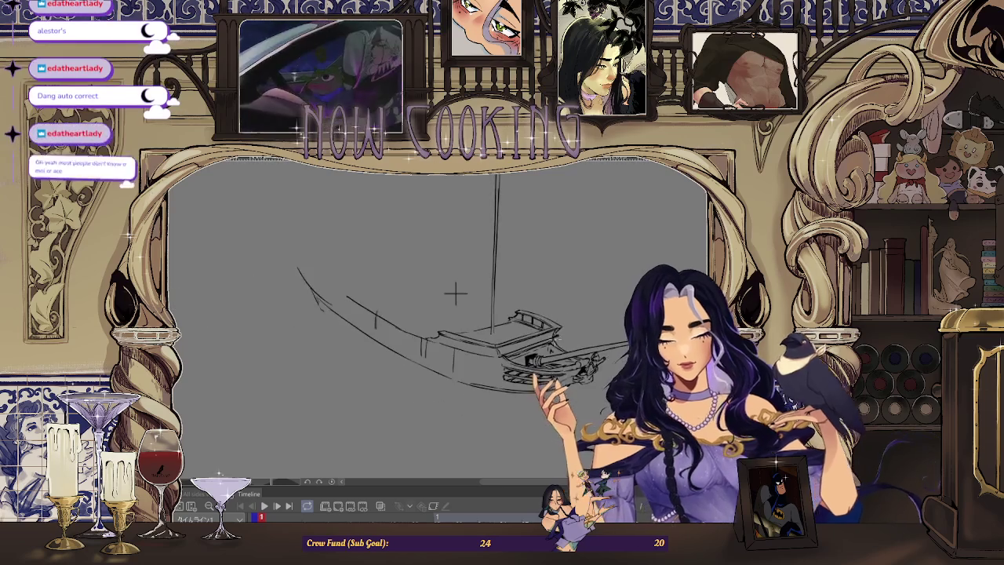
scroll(455, 294, "up", 2)
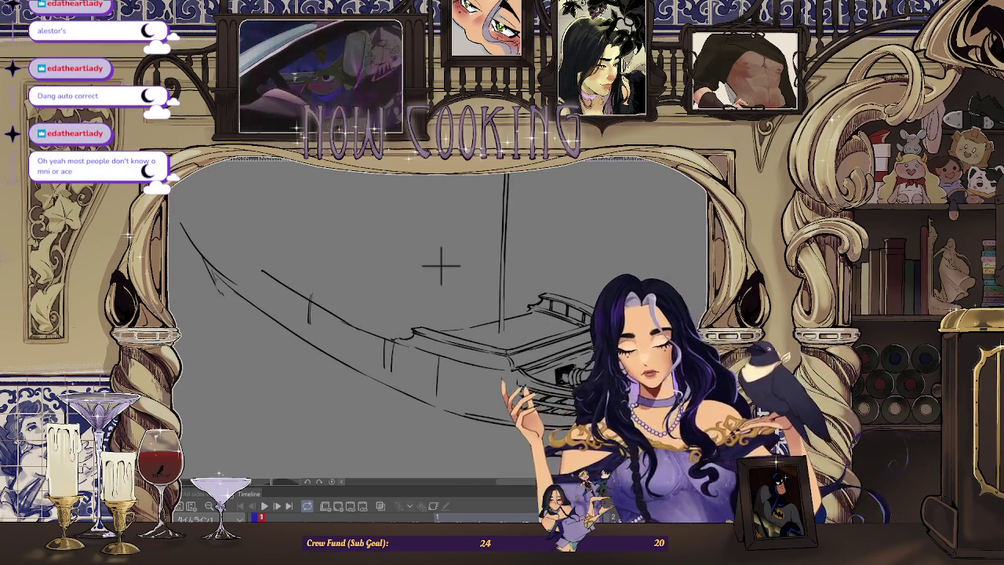
scroll(394, 321, "up", 3)
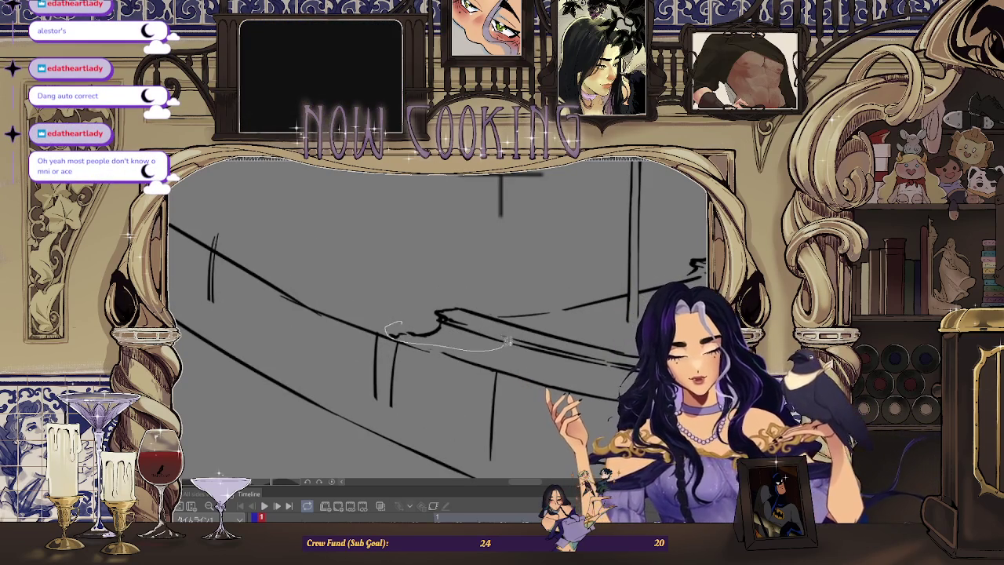
Select the curled stroke at the deck edge, nudge it upward with Ctrl+T, confirm and deselect.
left_click_drag(496, 307, 404, 318)
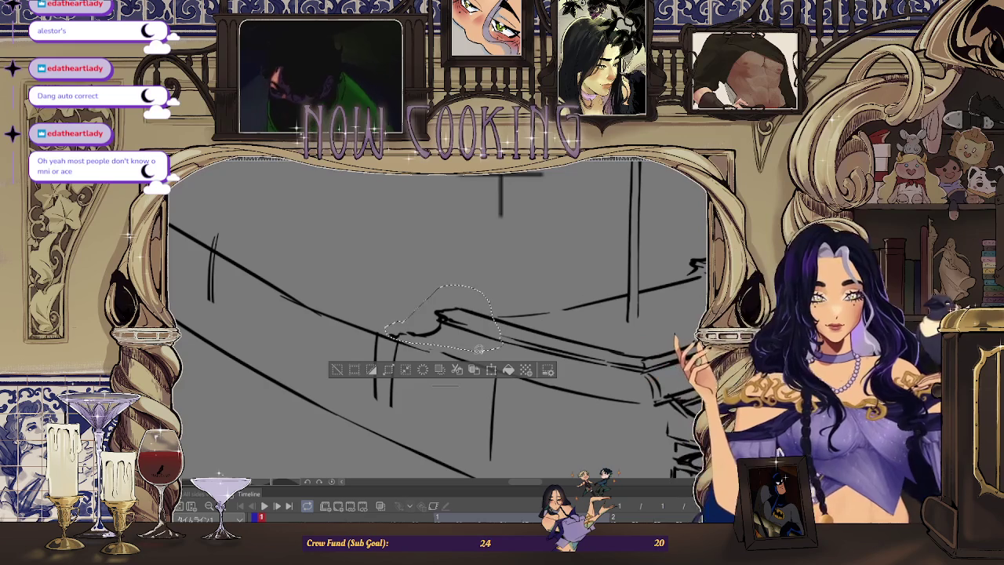
key("ctrl+t")
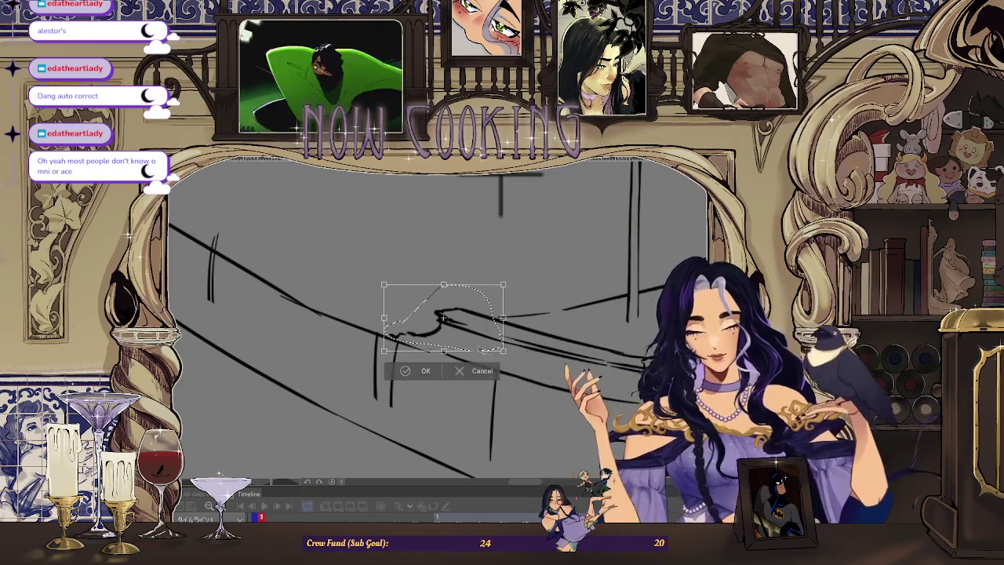
left_click_drag(509, 358, 510, 357)
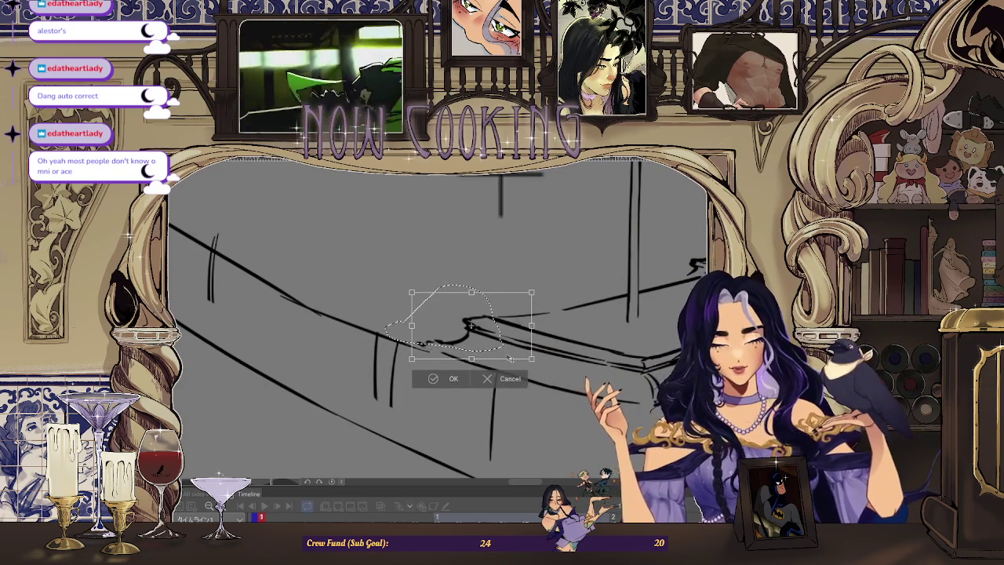
key("Return")
key("ctrl+d")
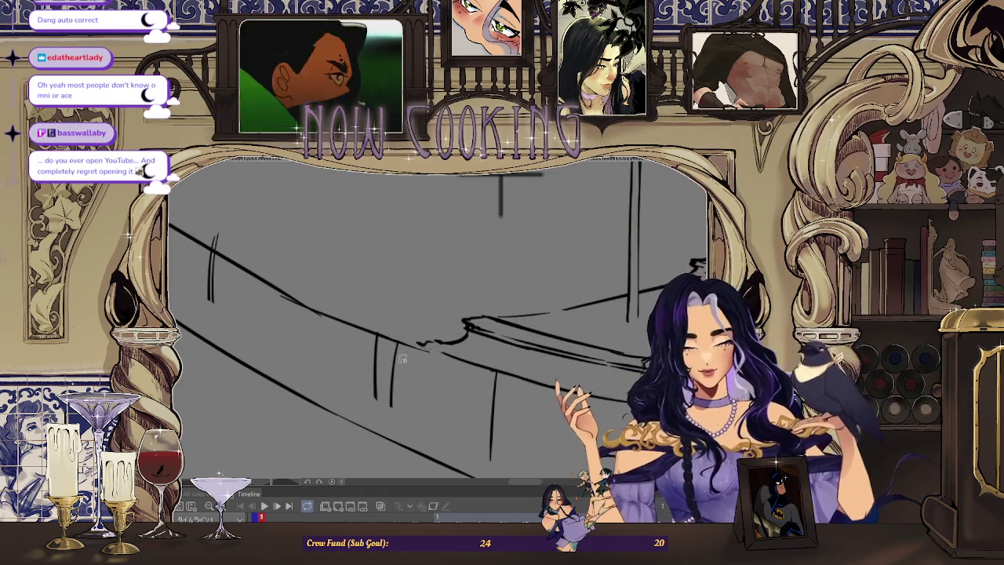
scroll(408, 274, "down", 3)
scroll(399, 253, "down", 3)
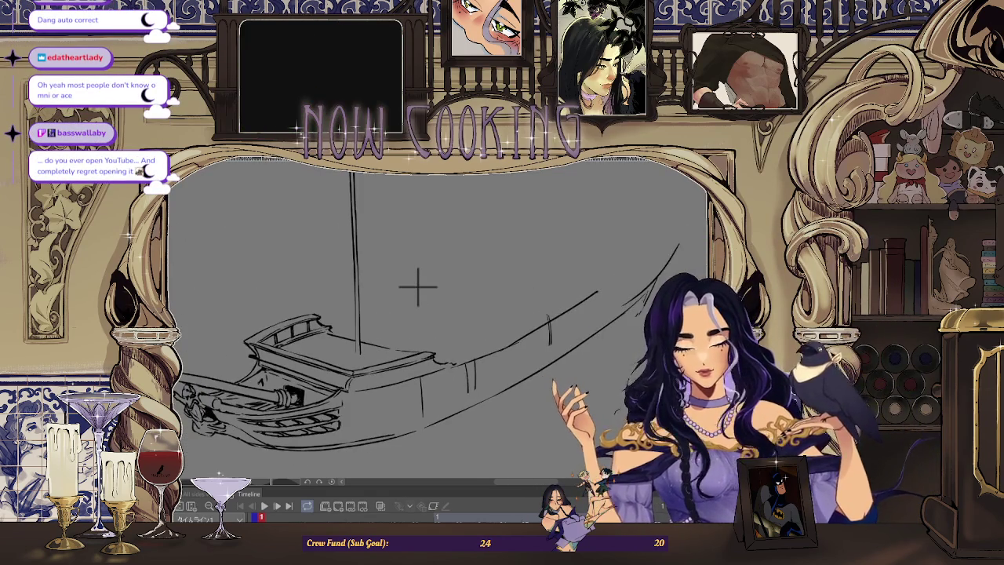
scroll(418, 287, "up", 3)
scroll(489, 282, "up", 3)
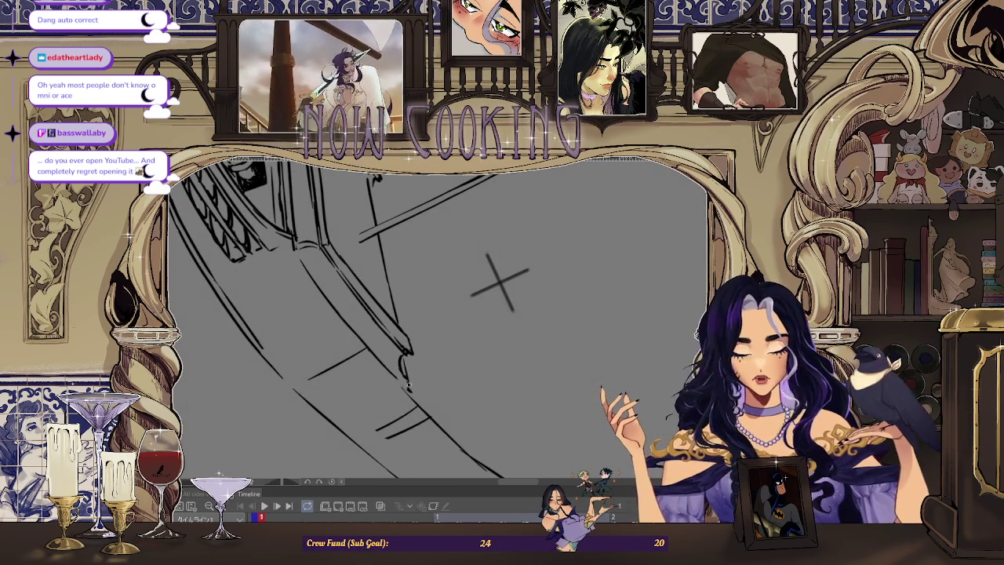
scroll(500, 283, "down", 3)
key("m")
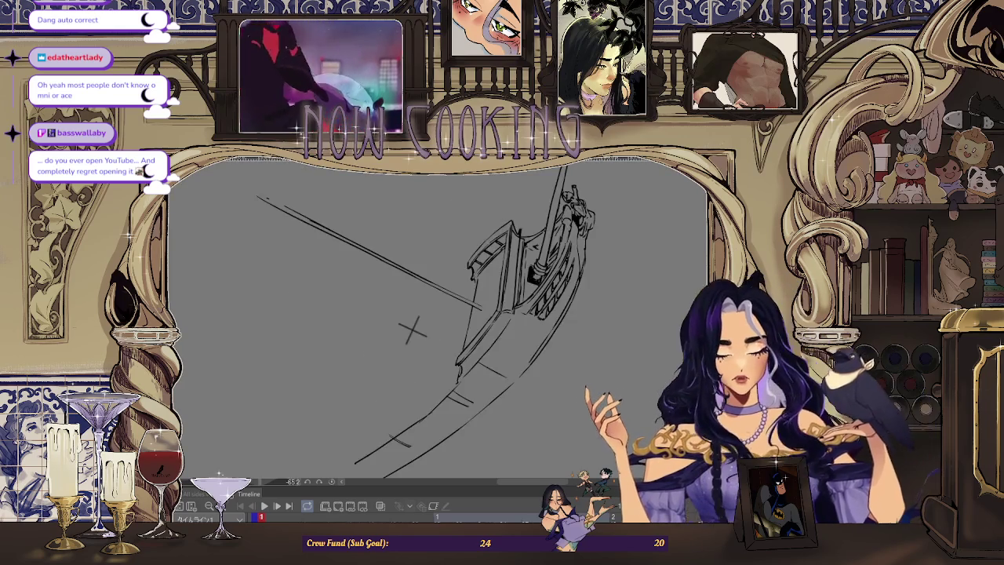
scroll(458, 379, "up", 3)
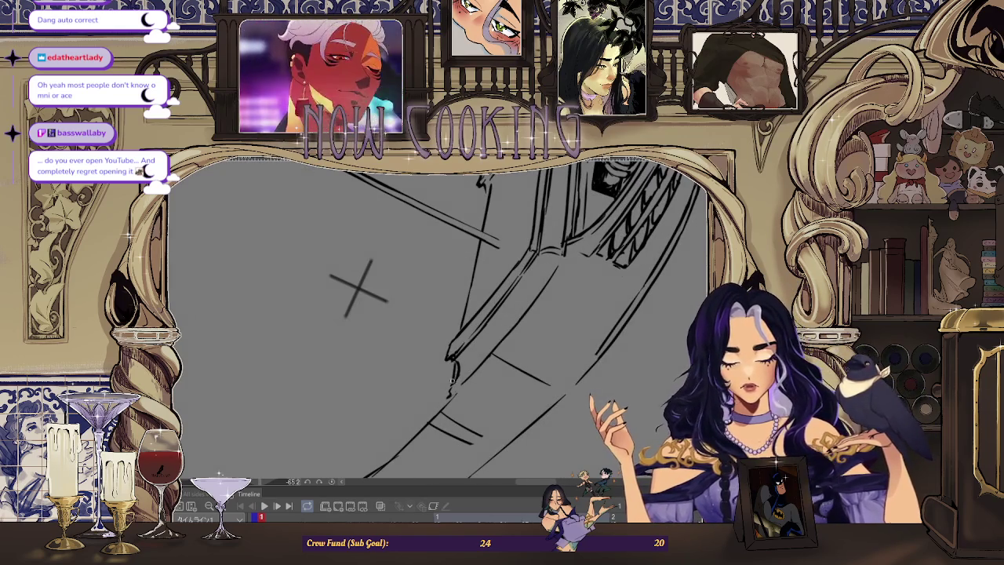
scroll(451, 388, "down", 2)
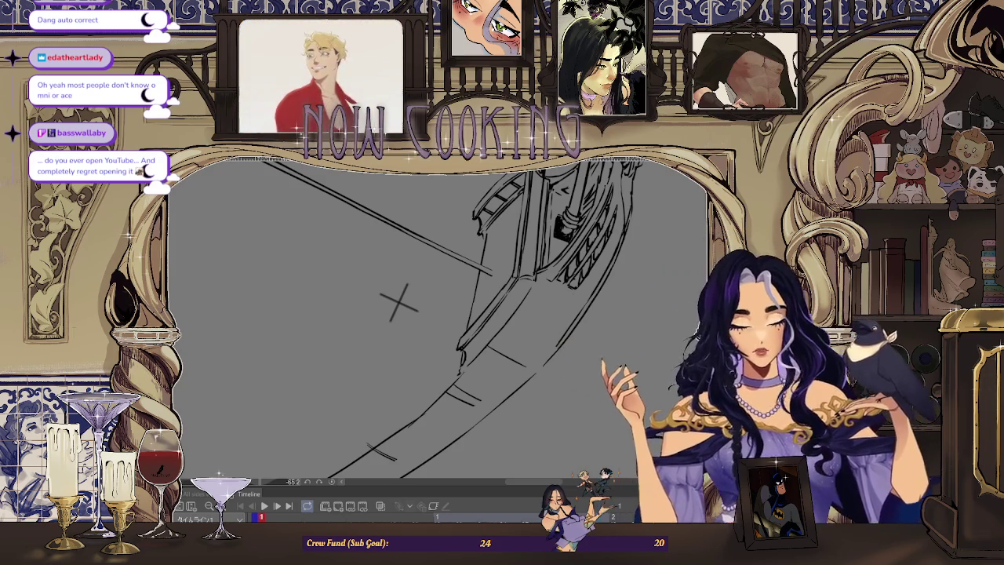
key("ctrl+@")
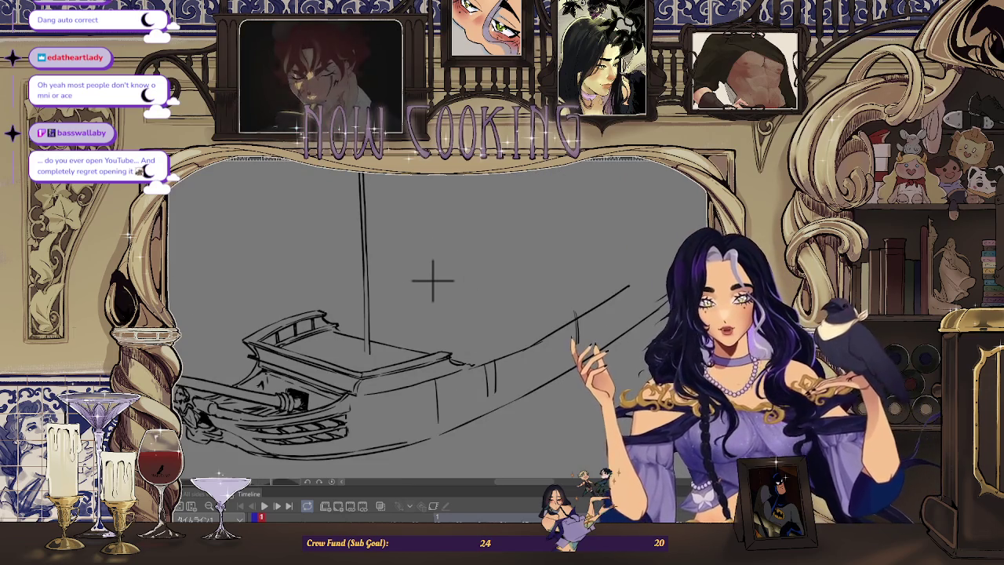
scroll(432, 280, "down", 2)
left_click_drag(455, 275, 516, 276)
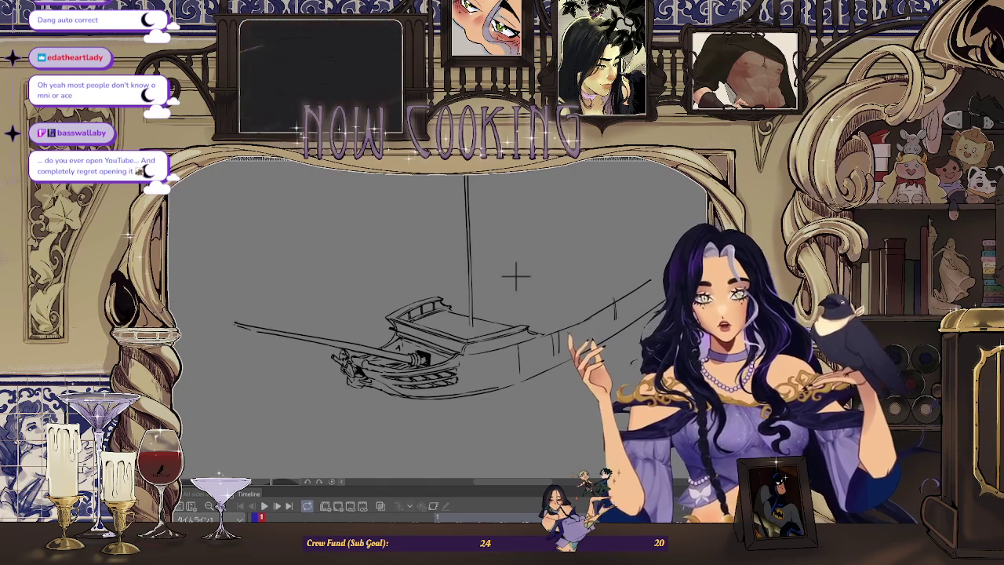
key("h")
scroll(348, 269, "up", 2)
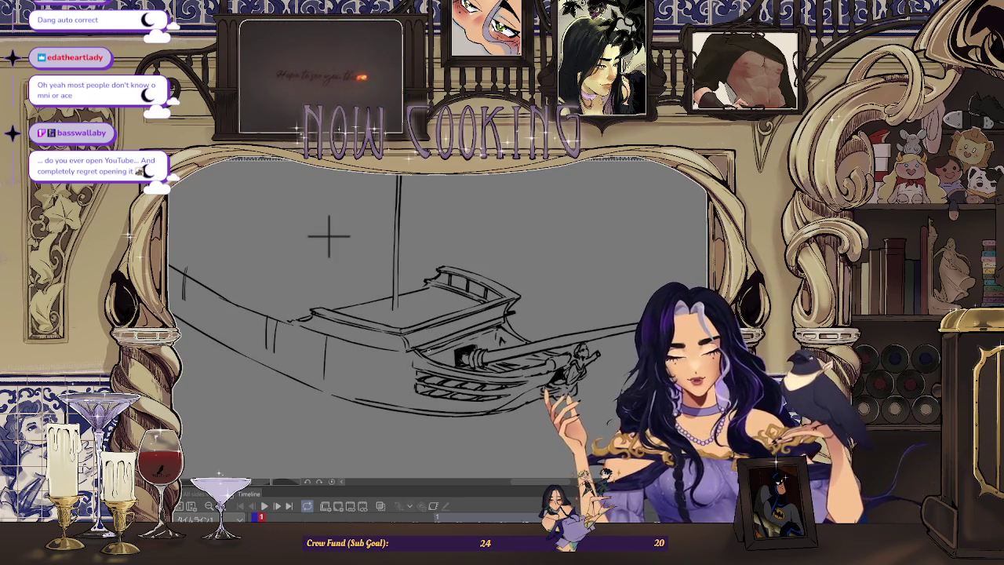
scroll(280, 219, "down", 1)
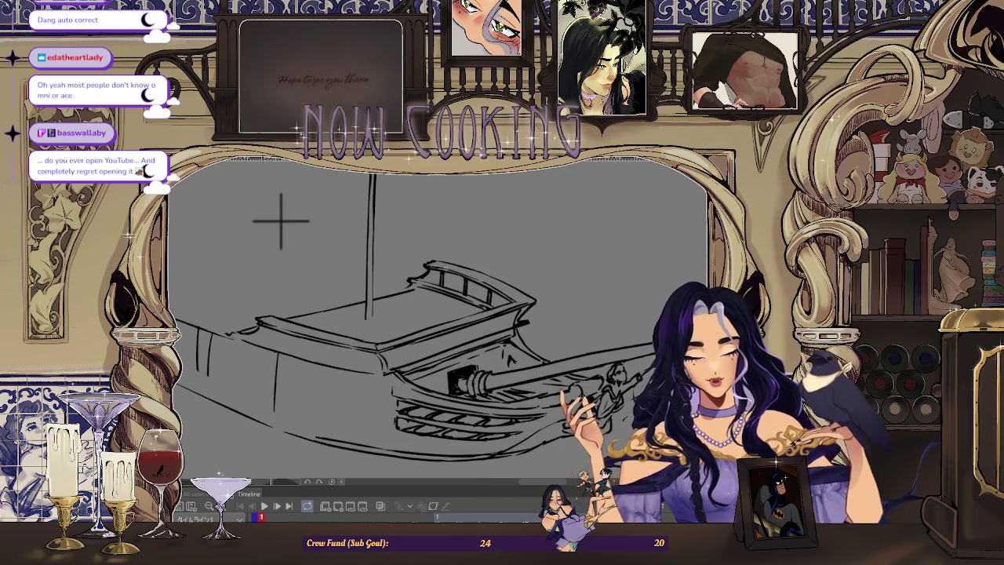
scroll(363, 241, "down", 1)
scroll(361, 235, "up", 1)
scroll(349, 220, "up", 1)
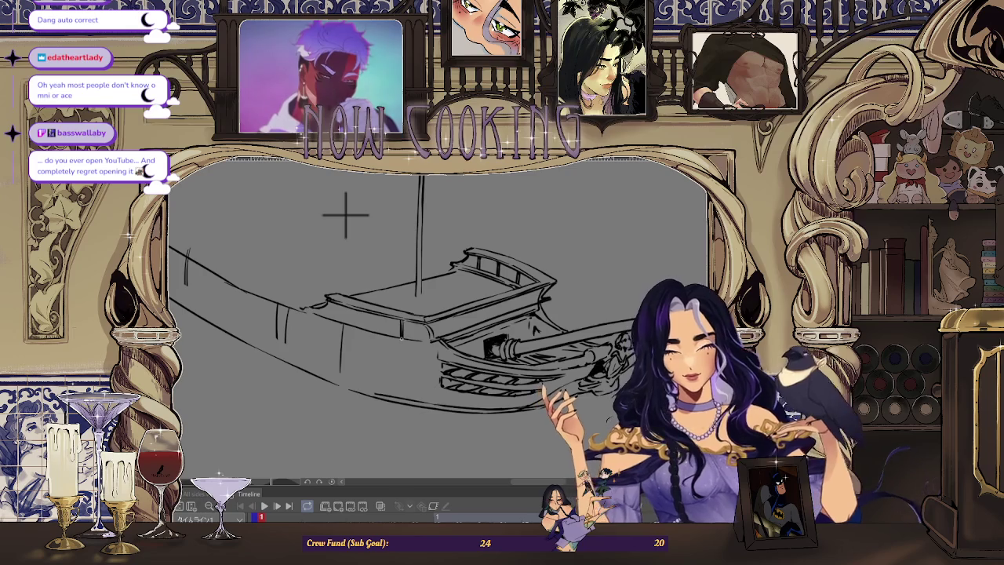
scroll(345, 213, "up", 2)
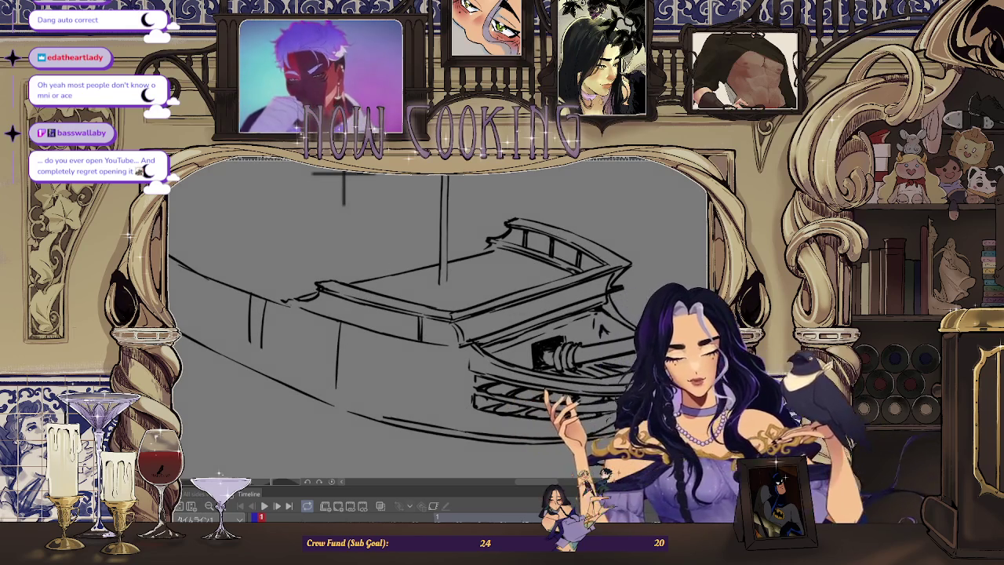
left_click_drag(343, 189, 416, 328)
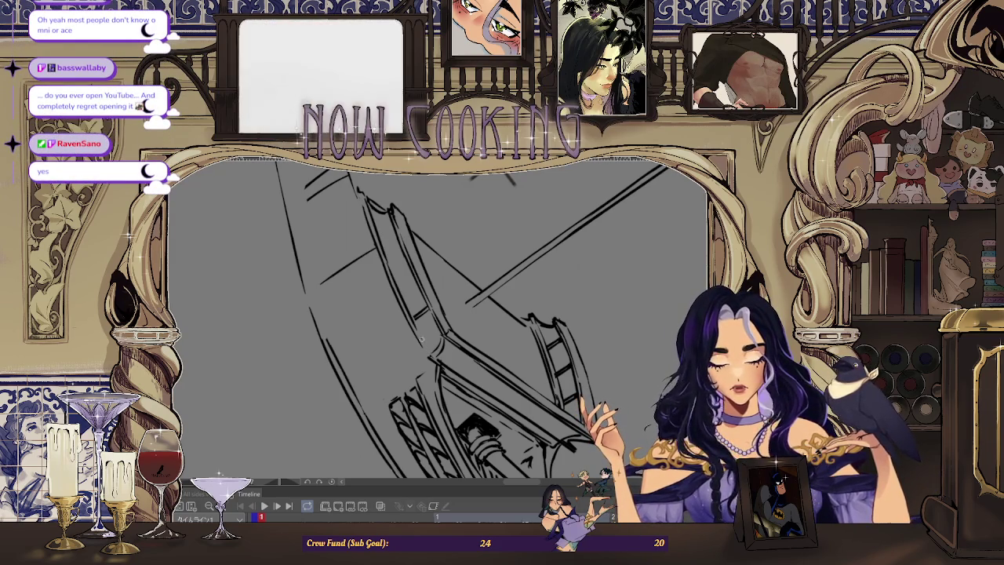
Zoom and rotate the canvas so the ship's deck edge sits level for inking.
scroll(426, 354, "down", 3)
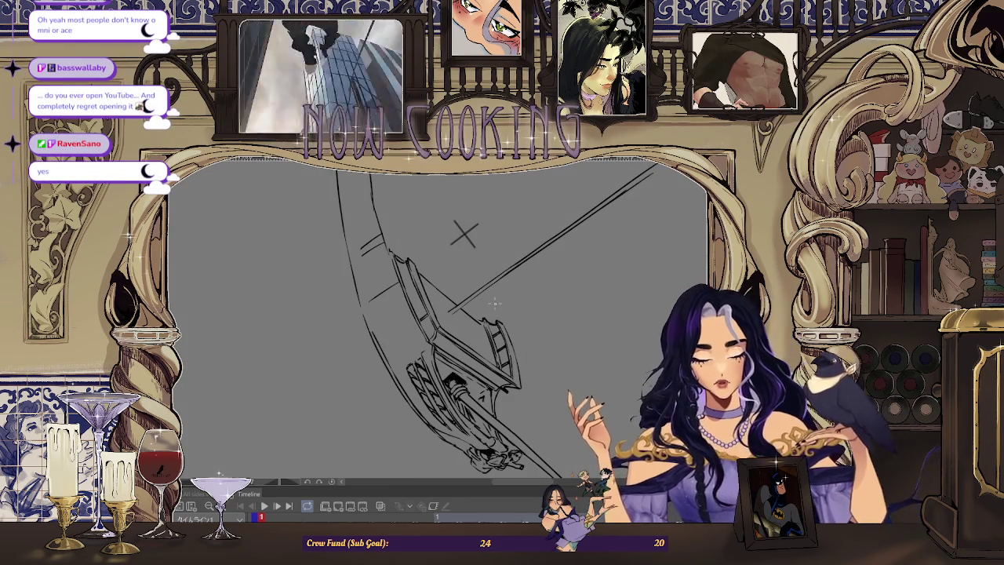
scroll(393, 255, "up", 3)
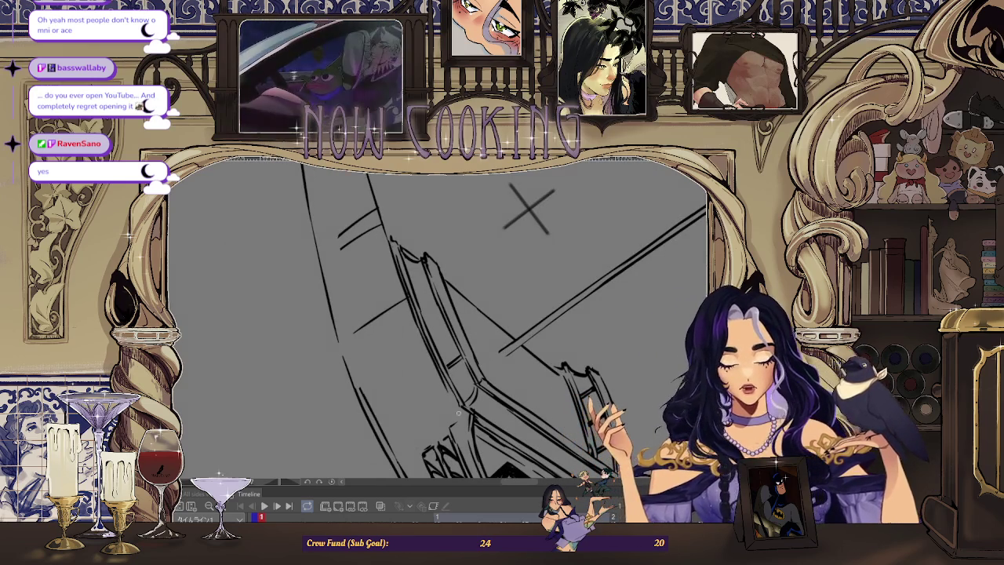
scroll(459, 412, "down", 2)
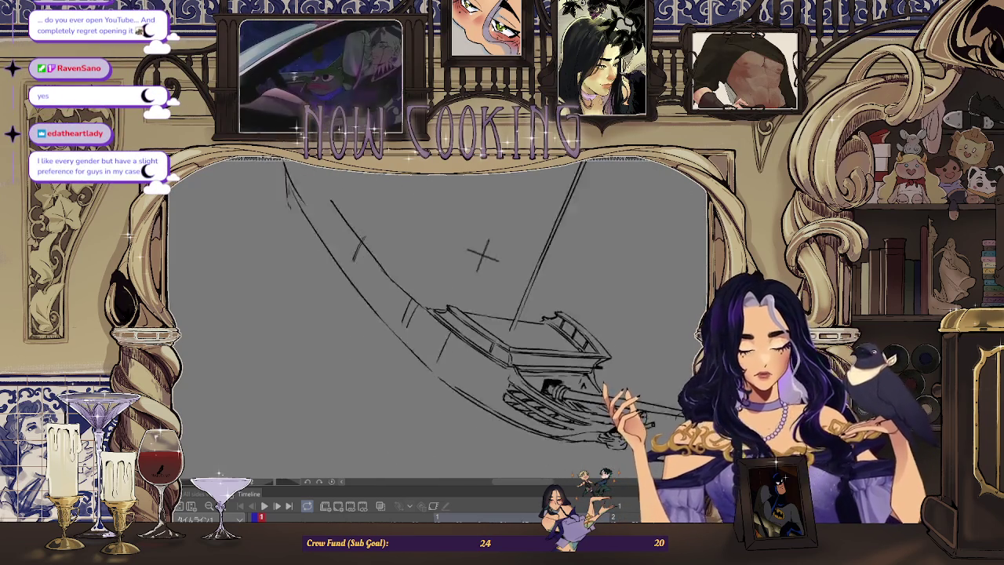
key("minus")
key("minus")
key("minus")
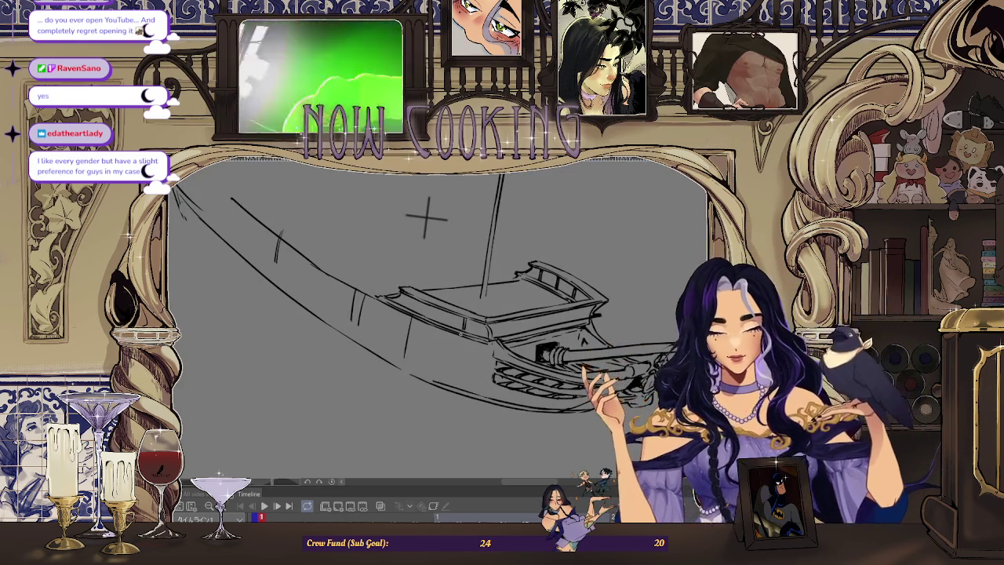
scroll(479, 343, "up", 2)
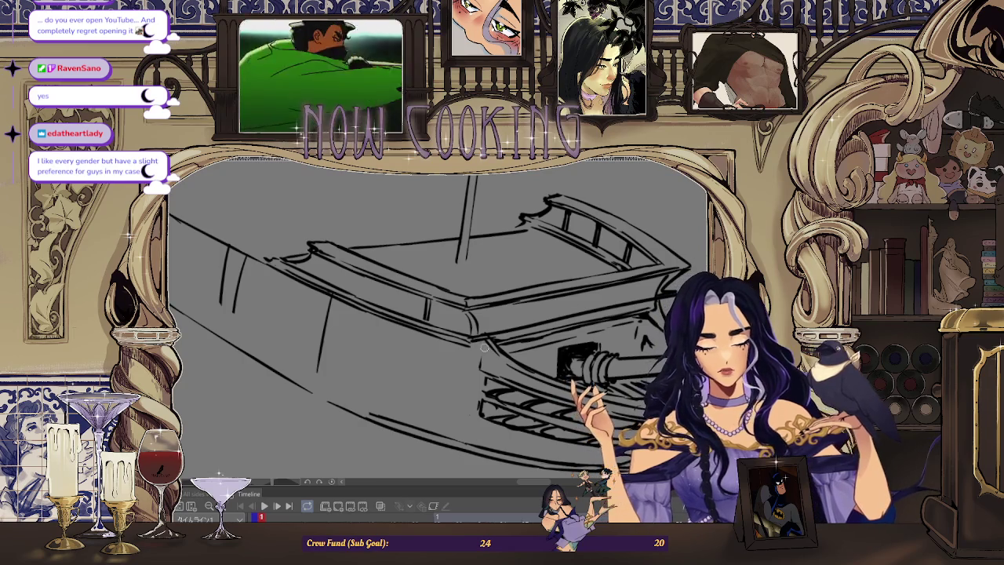
left_click_drag(519, 313, 404, 360)
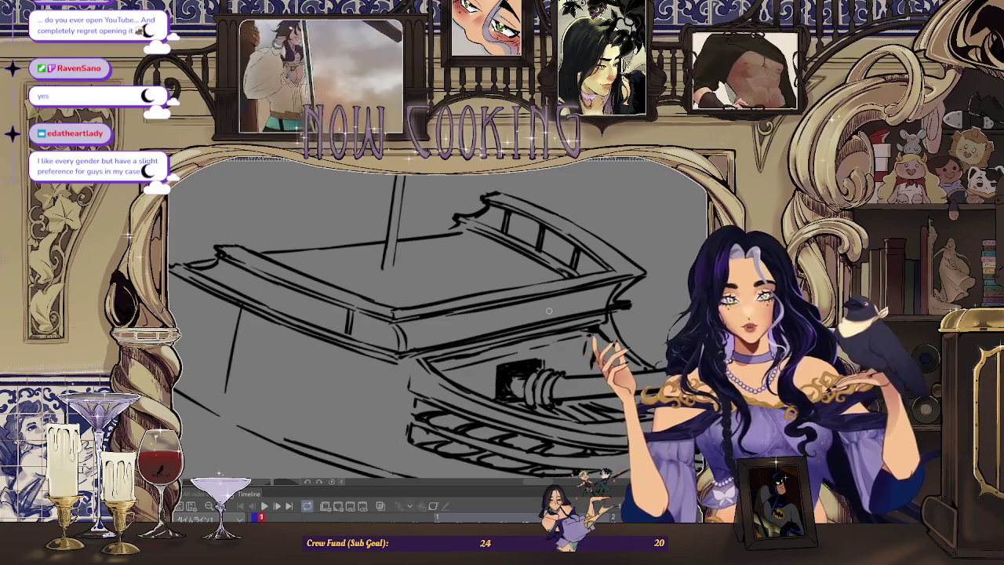
key("minus")
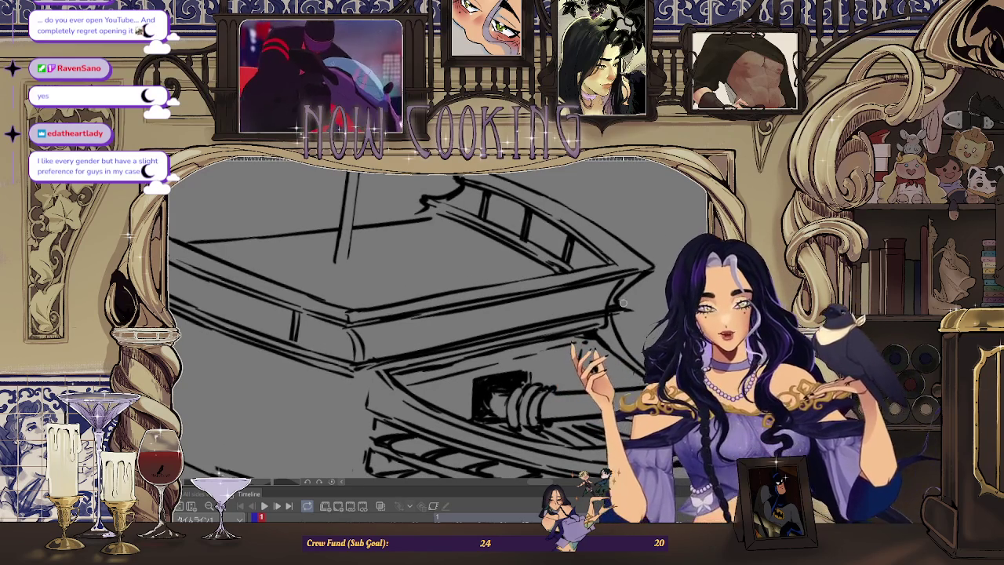
scroll(626, 330, "up", 2)
scroll(620, 314, "down", 2)
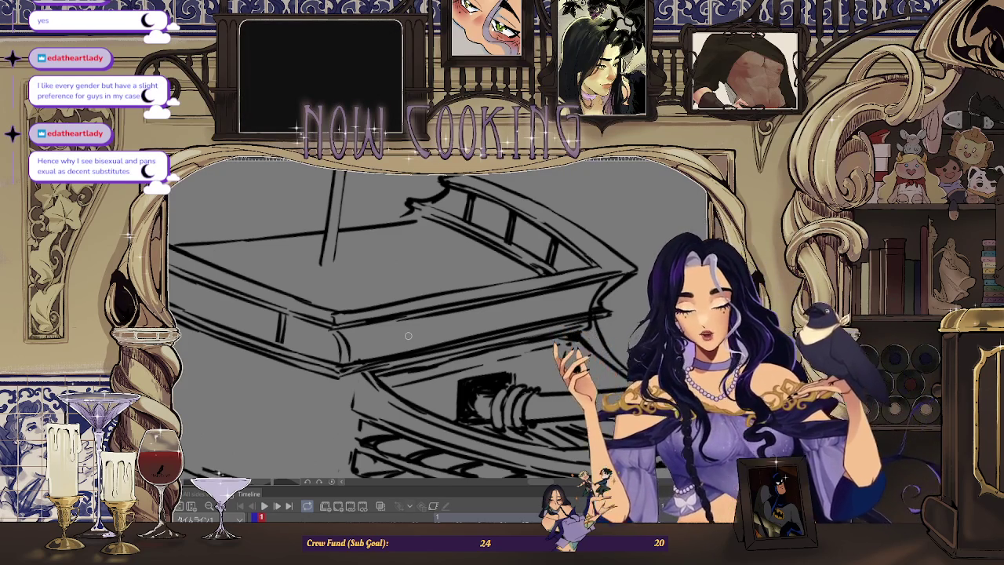
left_click_drag(408, 336, 481, 292)
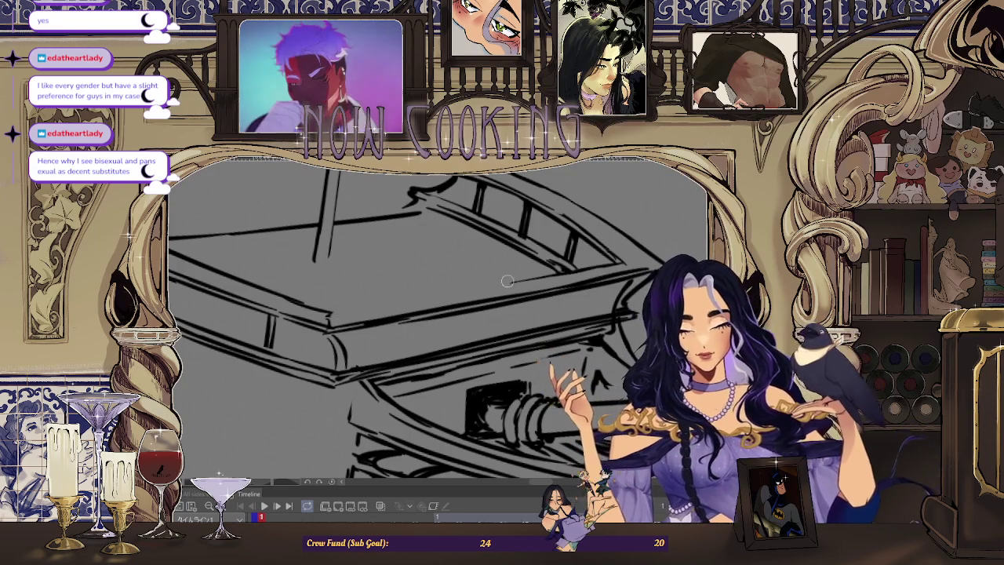
Ink a firm line along the deck's top edge, redoing the first overlong stroke.
left_click_drag(329, 314, 590, 262)
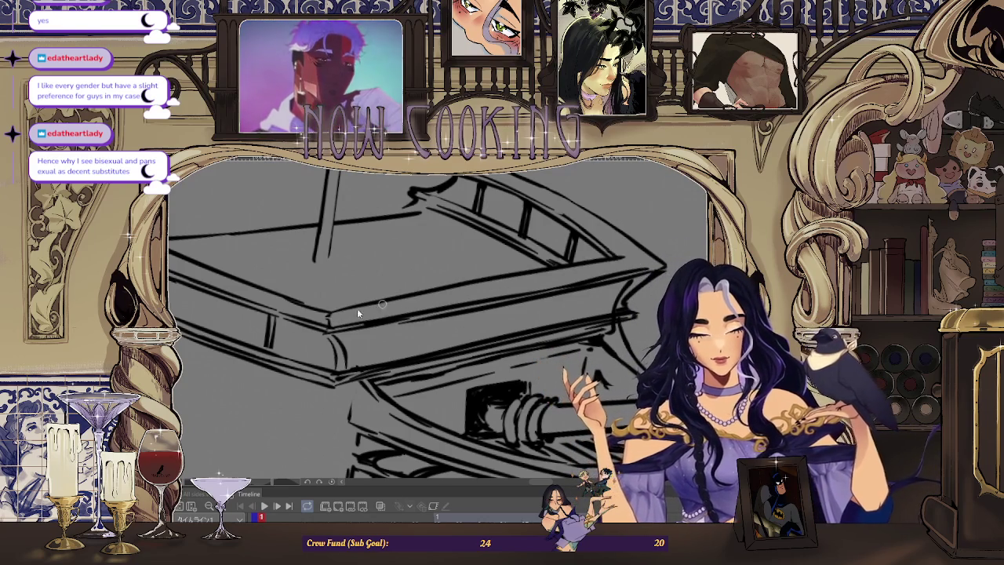
key("ctrl+z")
left_click_drag(329, 315, 505, 277)
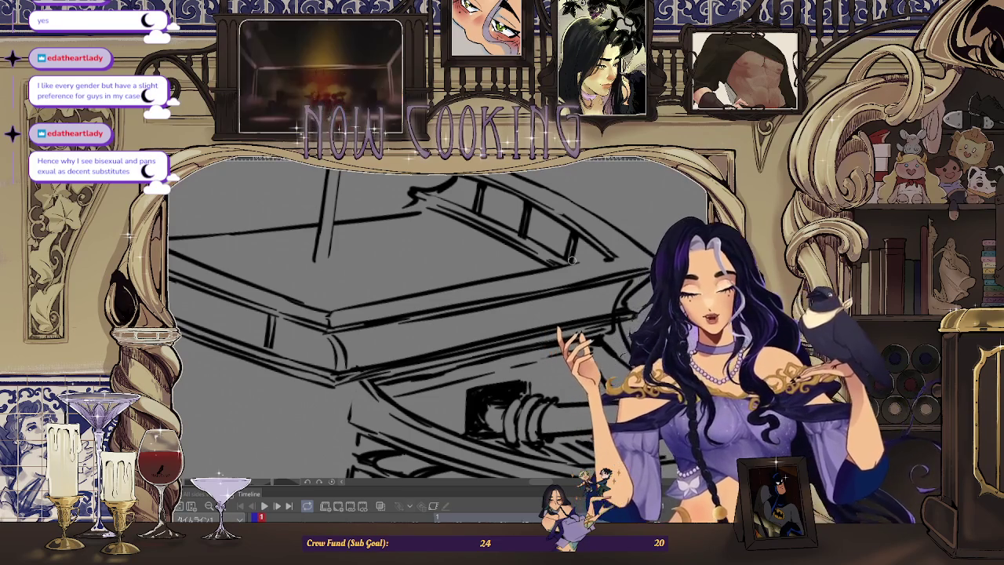
scroll(616, 257, "up", 2)
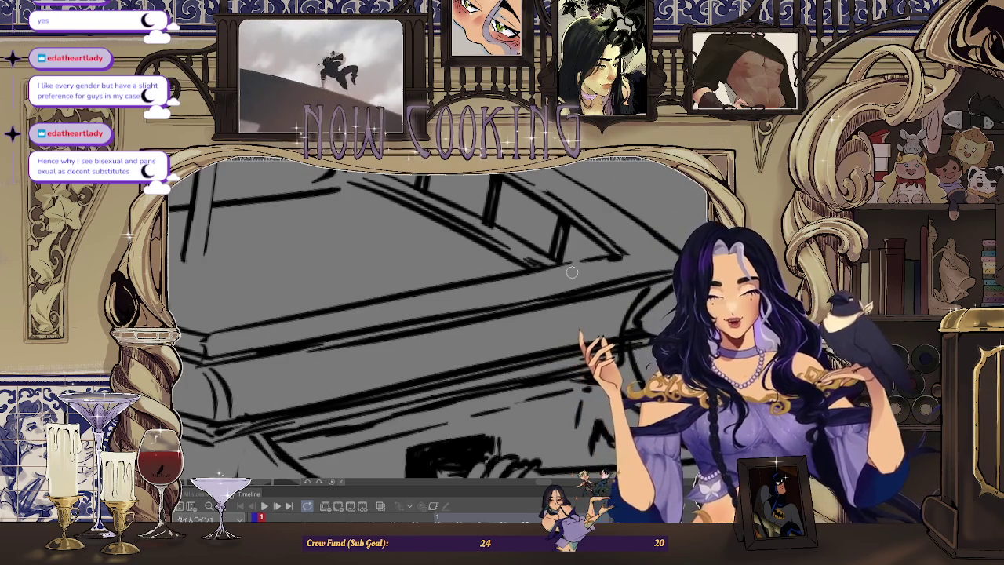
scroll(648, 251, "up", 1)
scroll(647, 251, "up", 1)
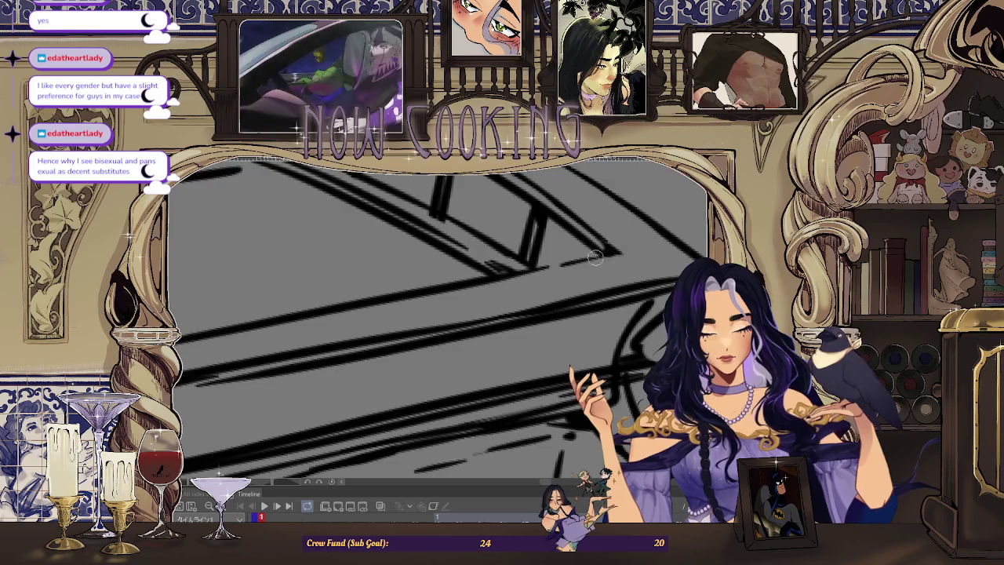
scroll(612, 267, "down", 4)
scroll(460, 291, "up", 2)
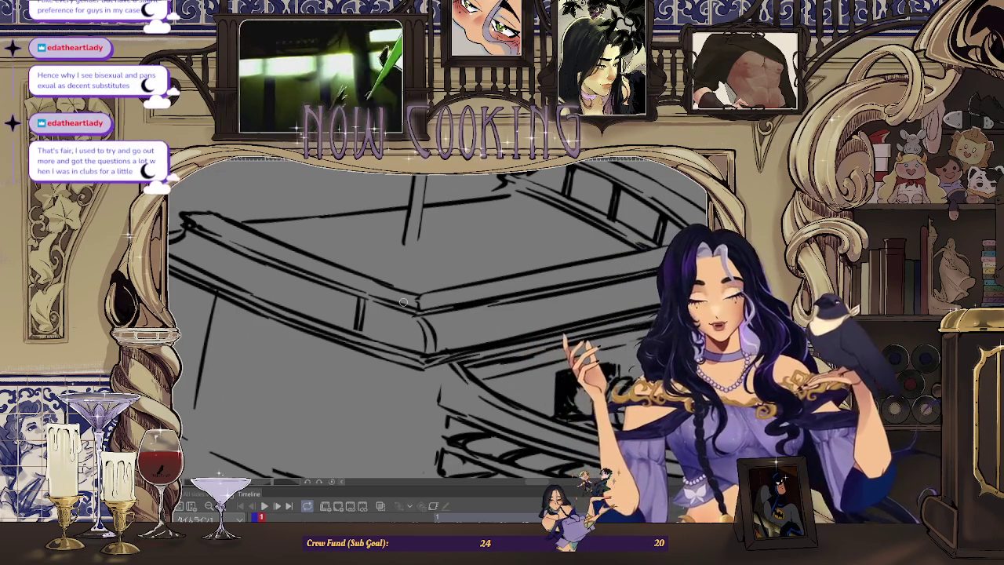
scroll(522, 340, "down", 1)
scroll(447, 345, "down", 1)
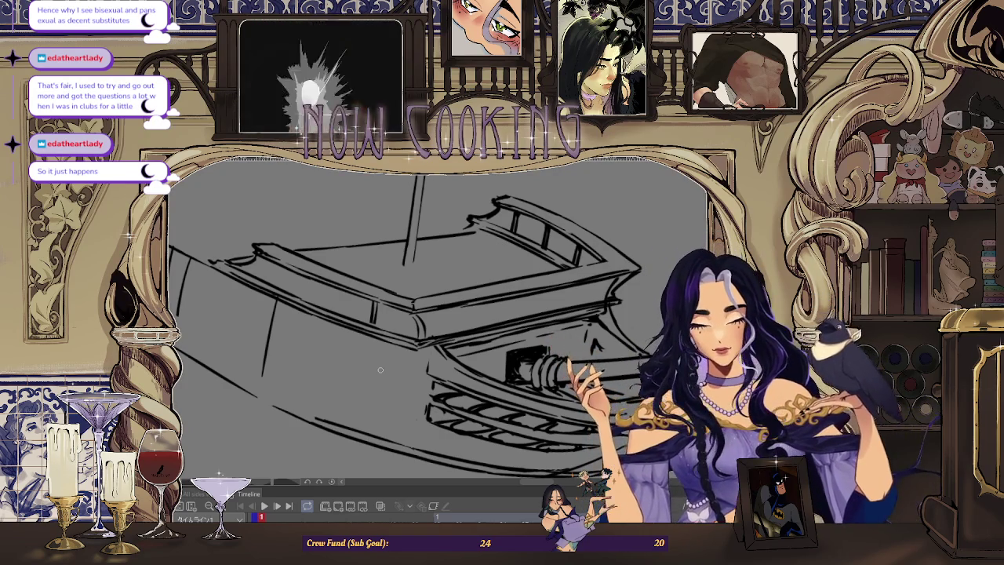
Mirror the bow sketch to check proportions, then restore the view and zoom back onto the deck.
scroll(358, 204, "down", 2)
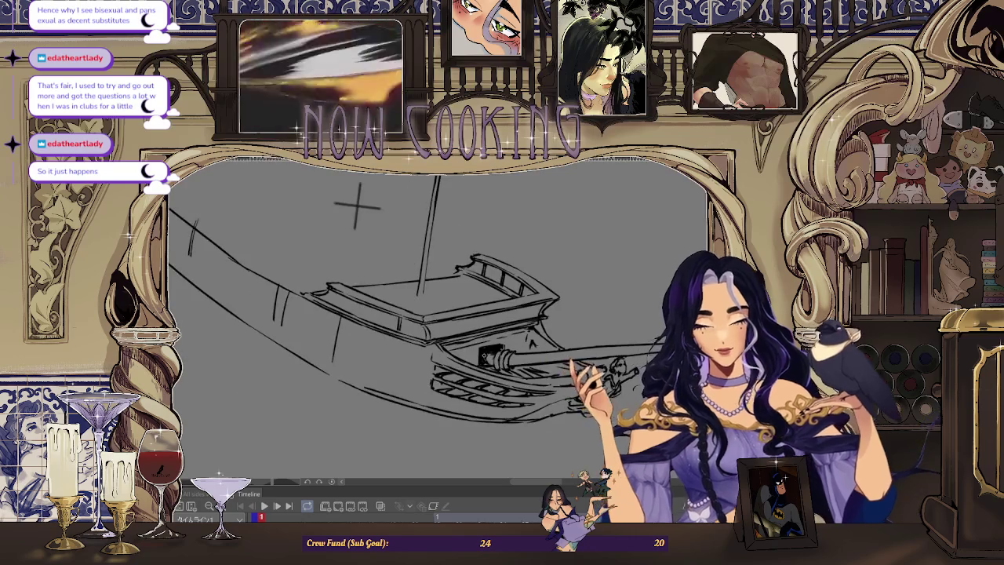
key("h")
scroll(455, 317, "up", 3)
scroll(456, 318, "up", 1)
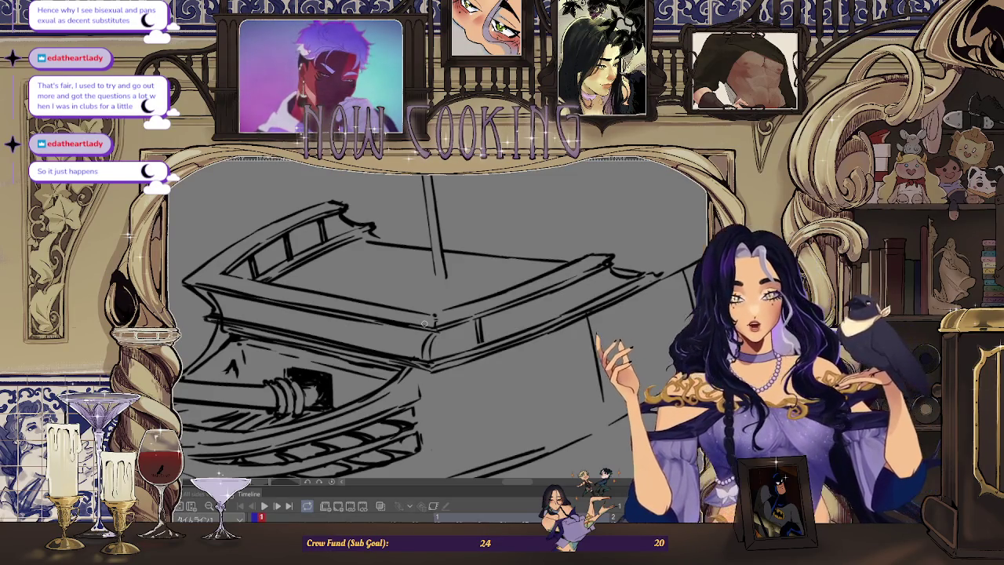
key("ctrl+minus")
key("ctrl+minus")
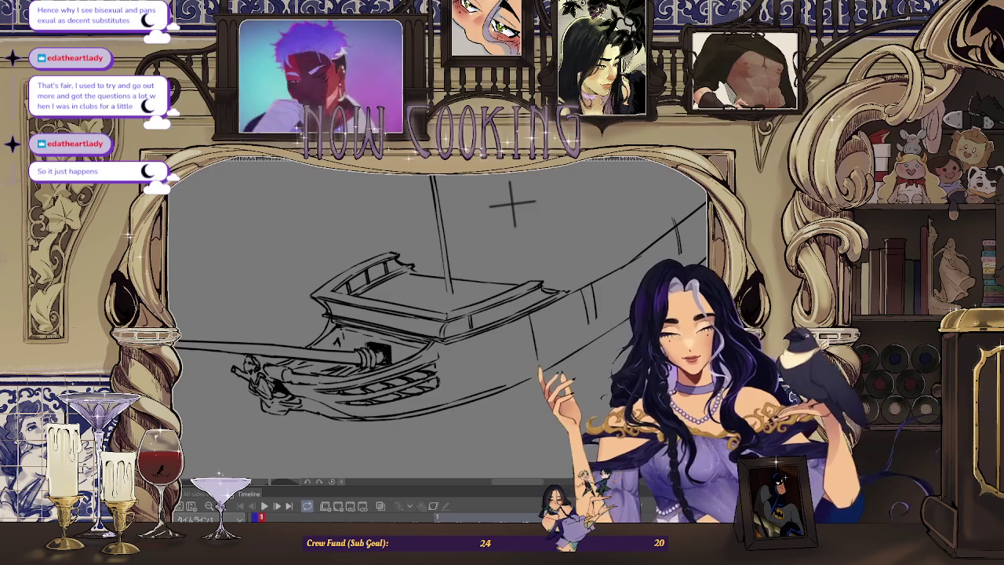
key("ctrl+plus")
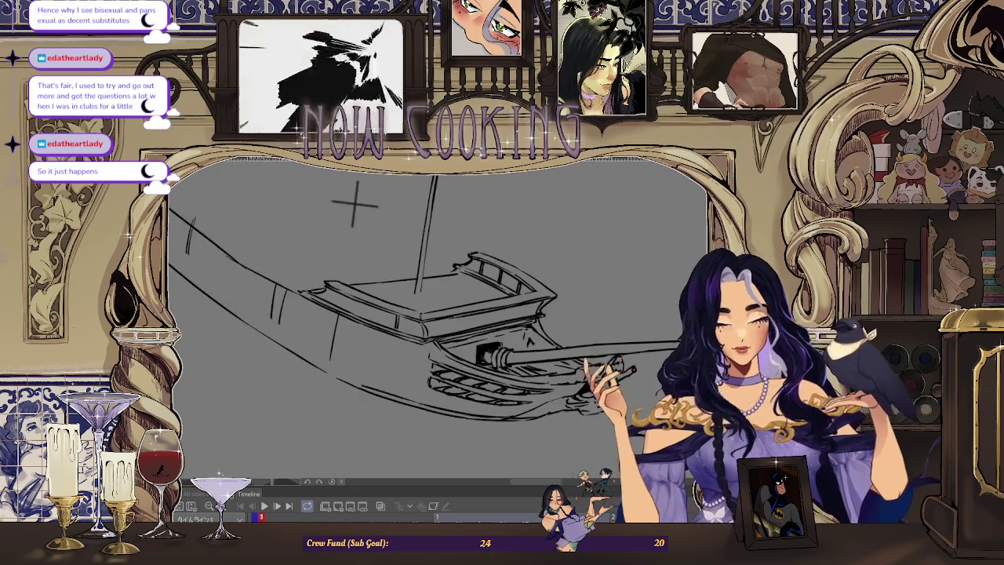
key("ctrl+plus")
key("ctrl+plus")
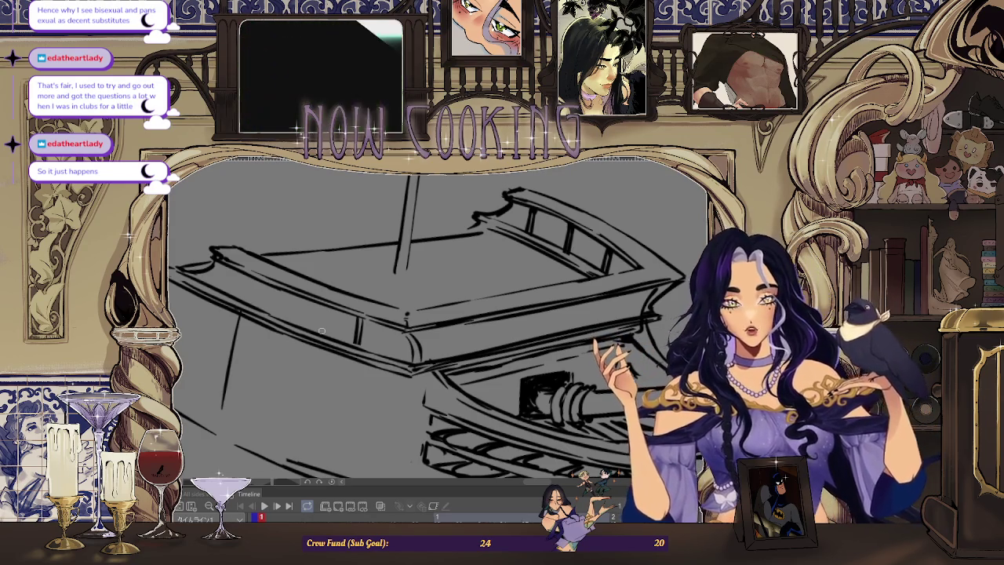
Add vertical post strokes under the deck rim, then mirror the canvas to check proportions.
scroll(410, 311, "up", 1)
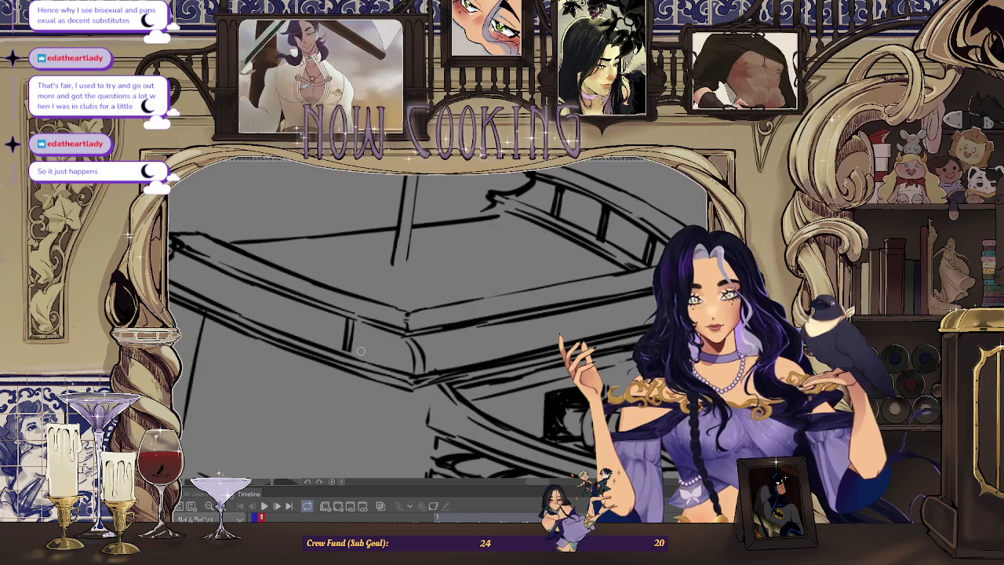
scroll(361, 350, "down", 3)
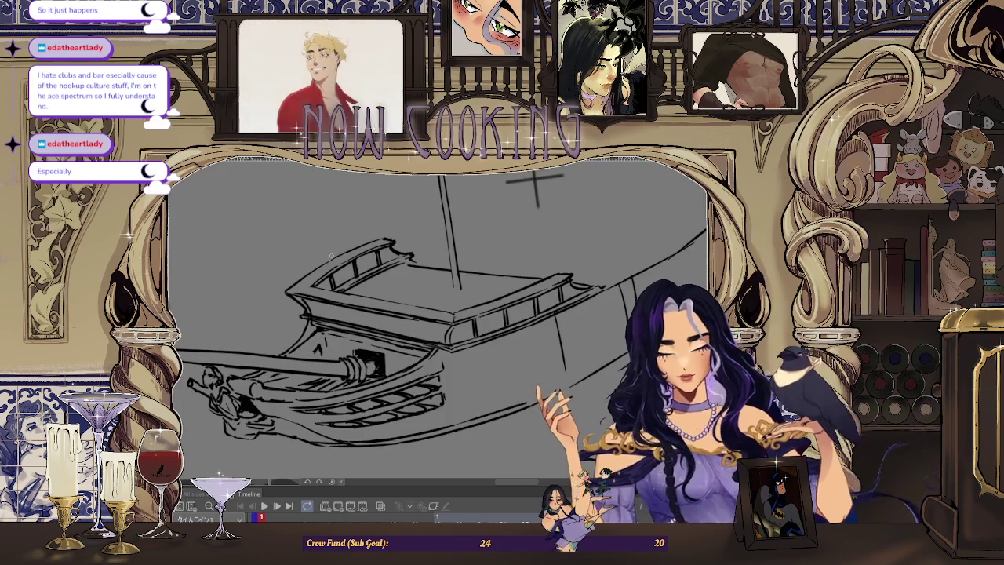
scroll(349, 241, "up", 3)
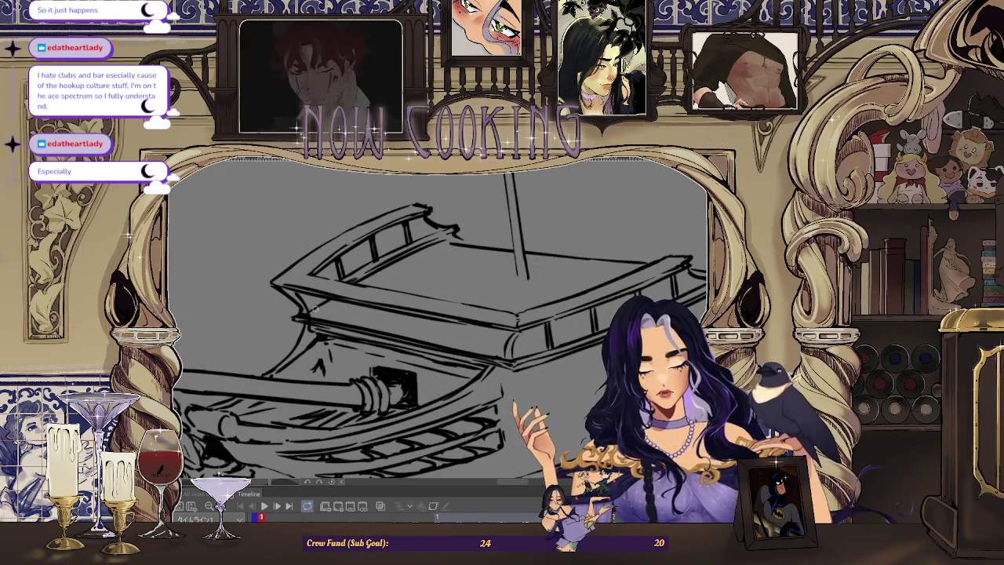
scroll(310, 307, "down", 1)
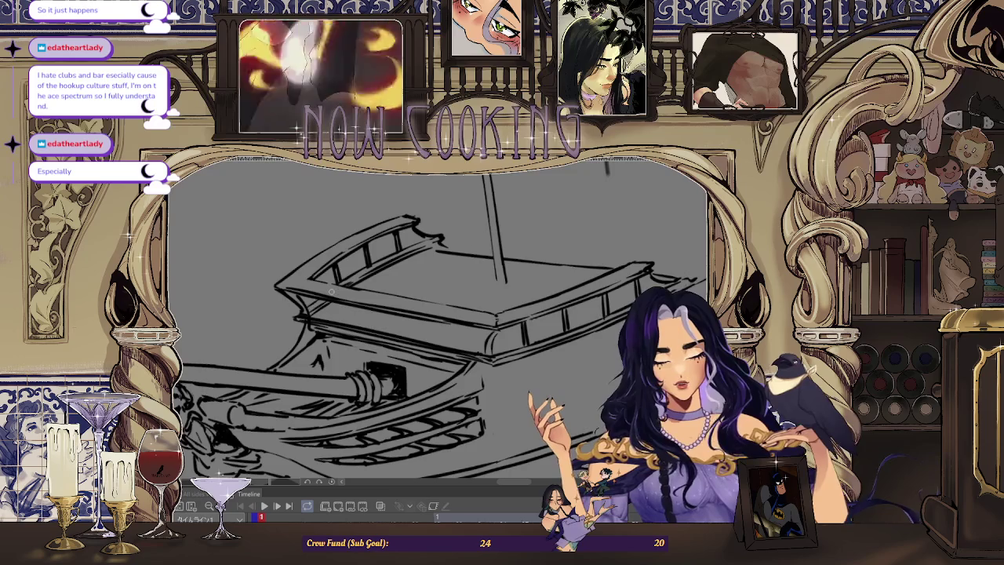
scroll(594, 176, "down", 1)
scroll(580, 188, "down", 1)
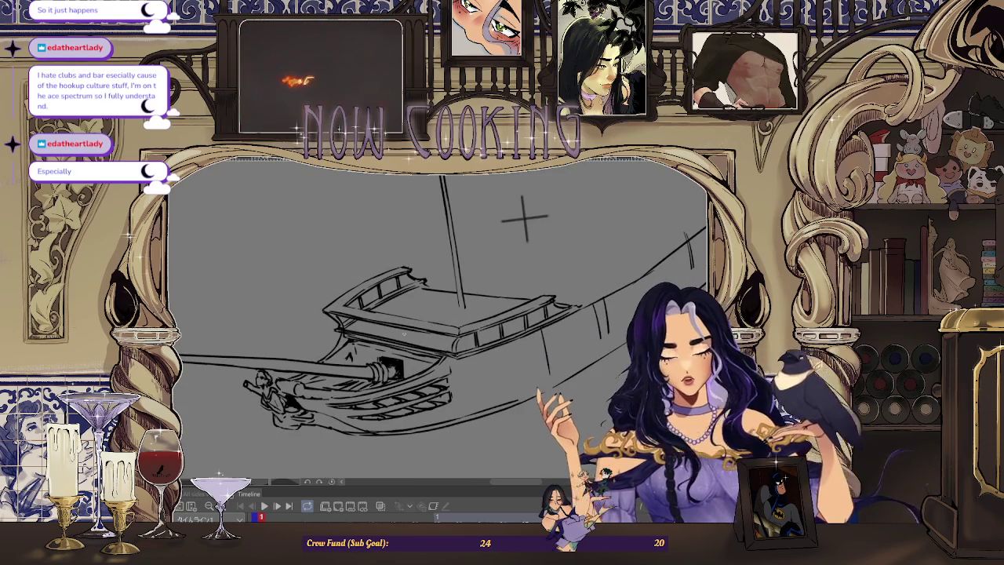
scroll(502, 235, "down", 1)
scroll(571, 206, "up", 1)
scroll(572, 204, "up", 1)
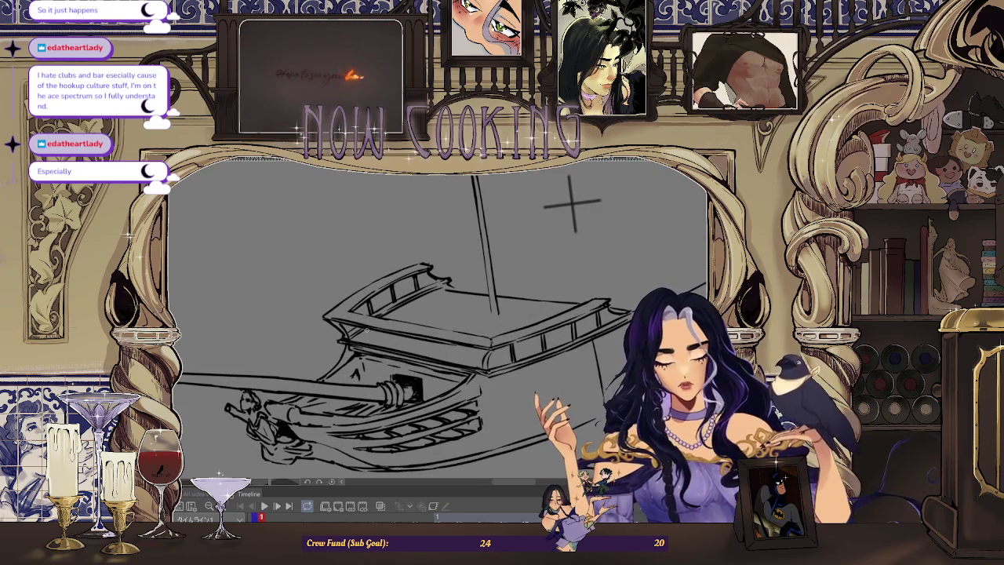
scroll(549, 219, "down", 1)
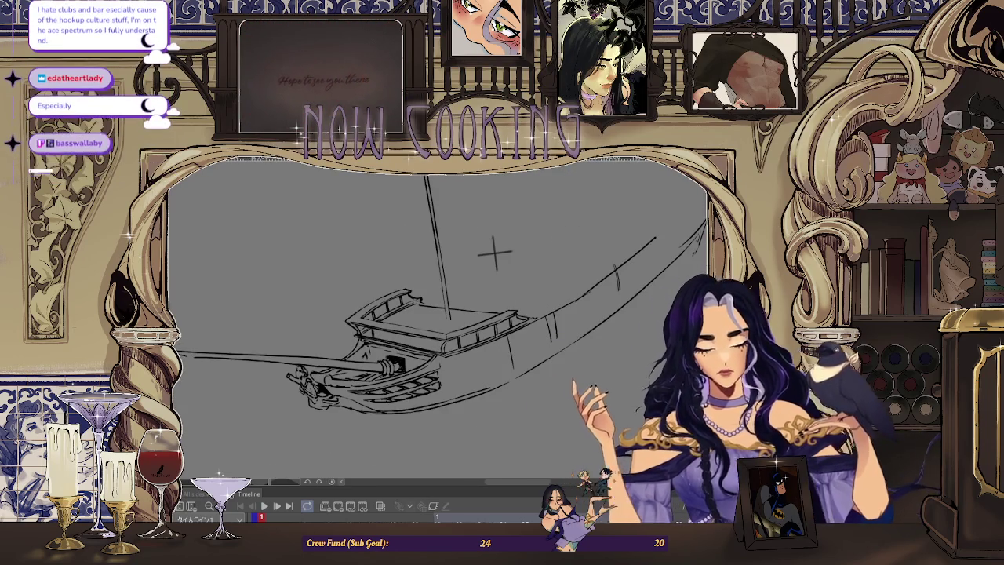
key("h")
scroll(396, 263, "down", 1)
scroll(353, 228, "up", 2)
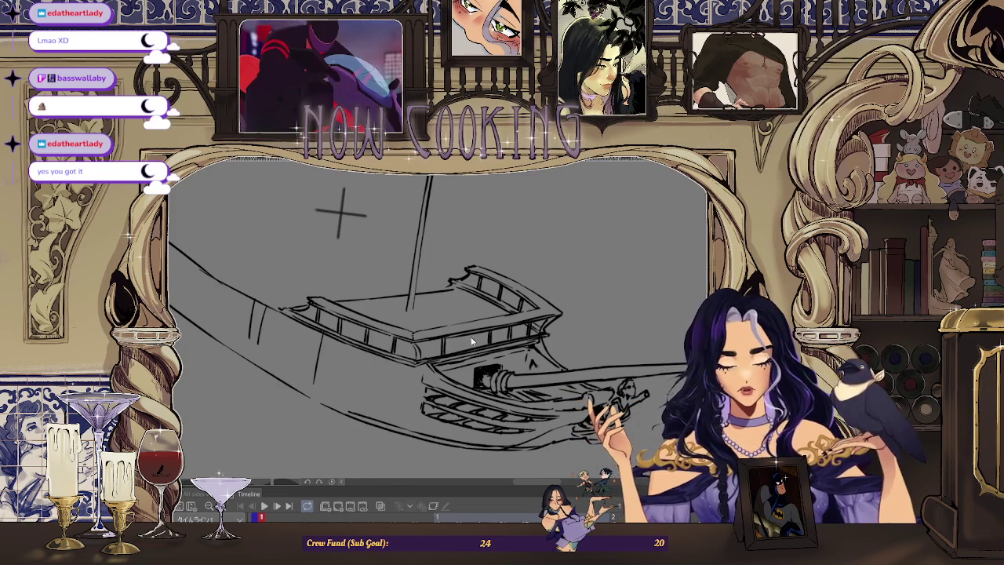
Tilt the canvas so the hull sweeps up-right and zoom toward the deck.
mouse_move(341, 212)
left_mouse_down()
mouse_move(471, 246)
mouse_move(397, 247)
left_mouse_up()
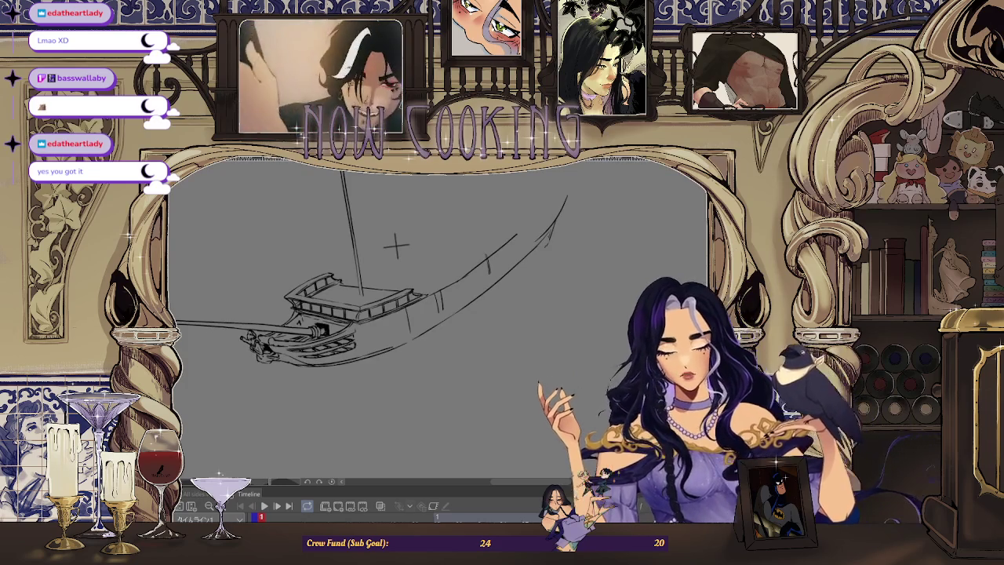
scroll(403, 264, "down", 5)
scroll(440, 298, "up", 3)
scroll(477, 316, "up", 3)
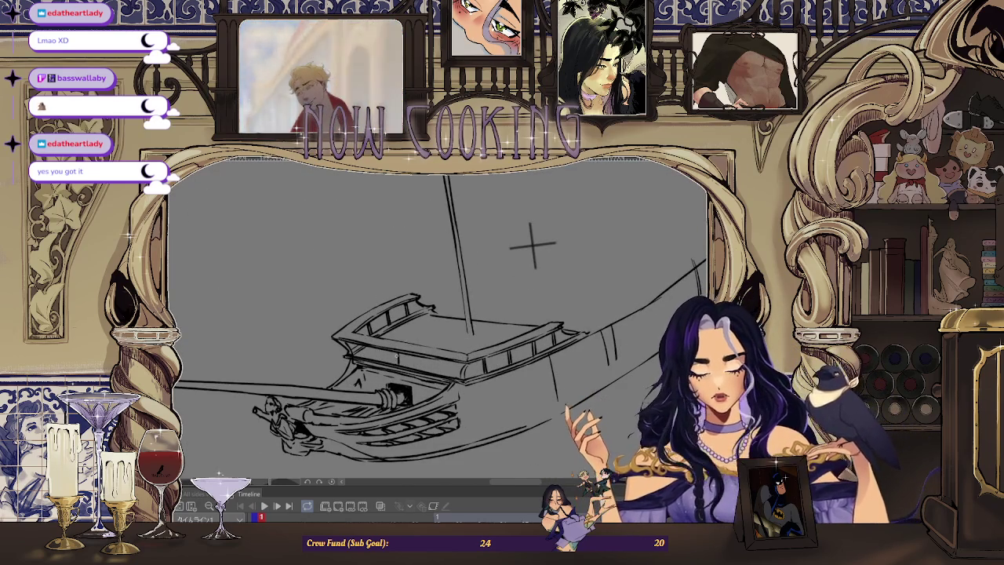
scroll(532, 245, "up", 2)
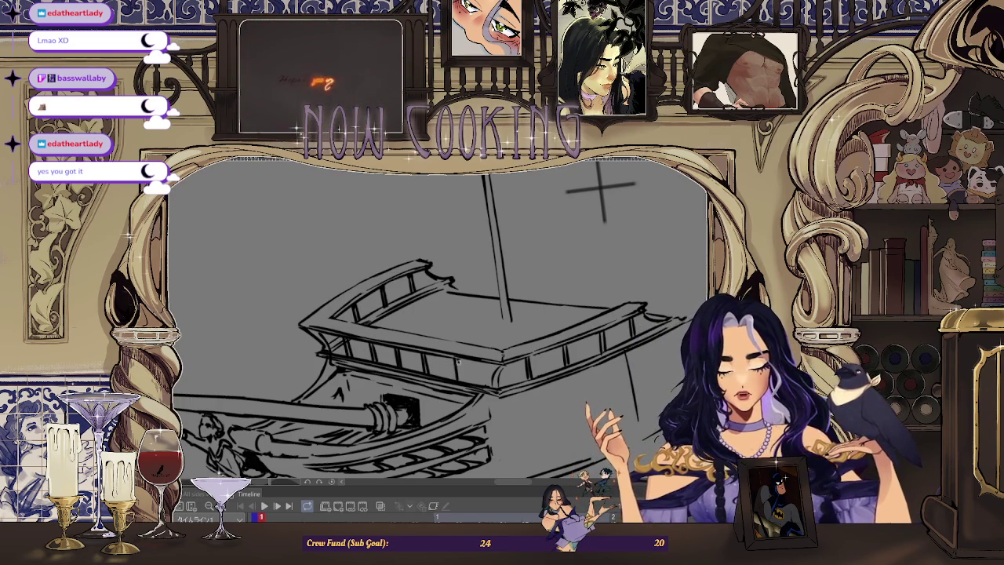
Extend the row of posts beneath the deck rim toward the bow.
scroll(600, 188, "down", 3)
scroll(341, 273, "up", 3)
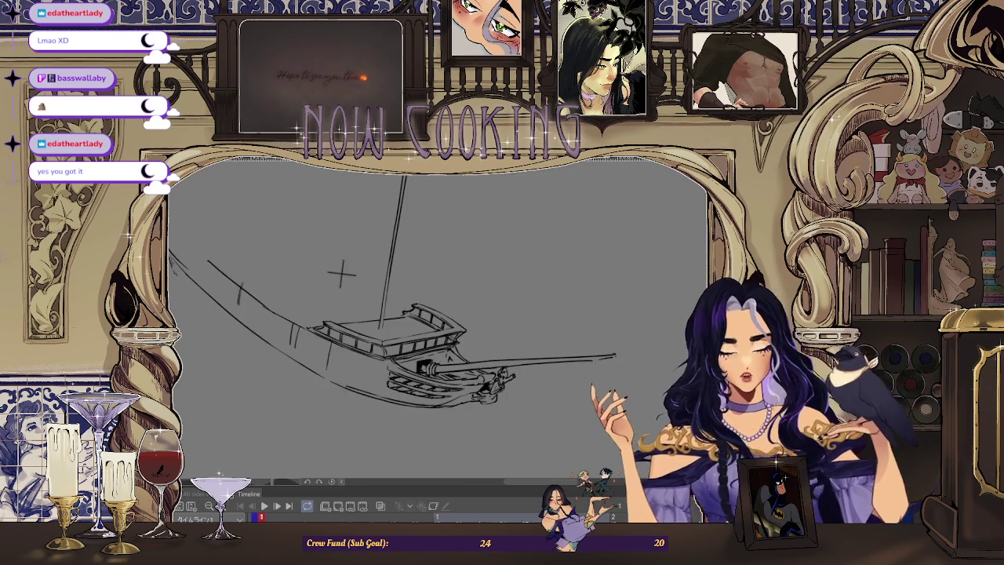
scroll(336, 267, "up", 1)
scroll(328, 259, "up", 1)
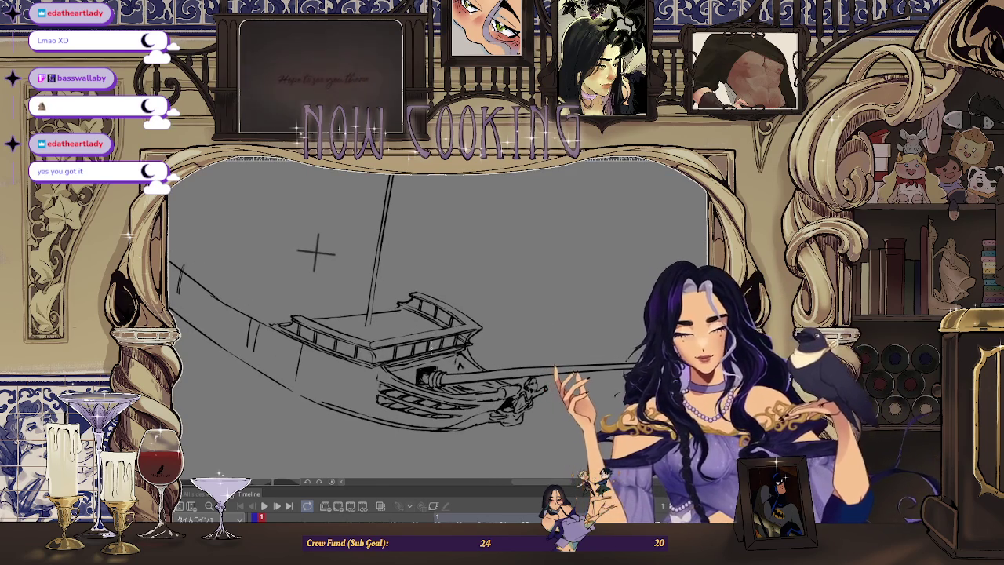
scroll(380, 304, "down", 2)
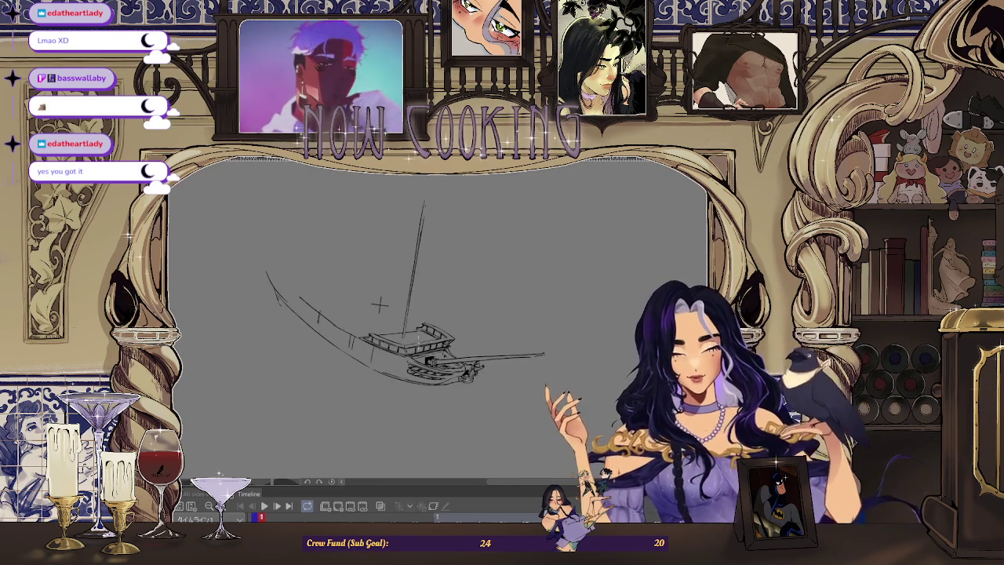
scroll(379, 304, "up", 2)
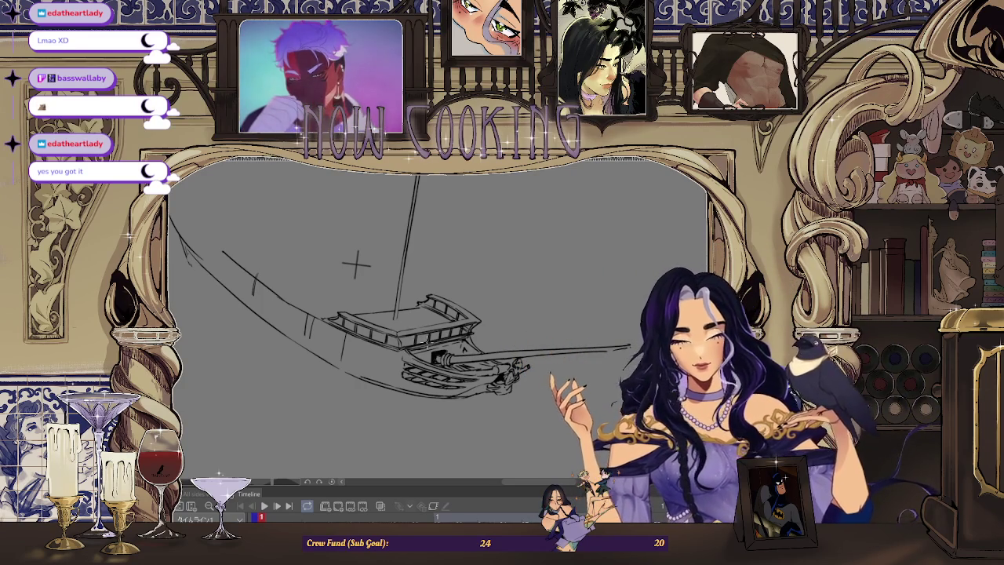
scroll(435, 295, "up", 1)
scroll(435, 295, "up", 2)
scroll(435, 295, "up", 2)
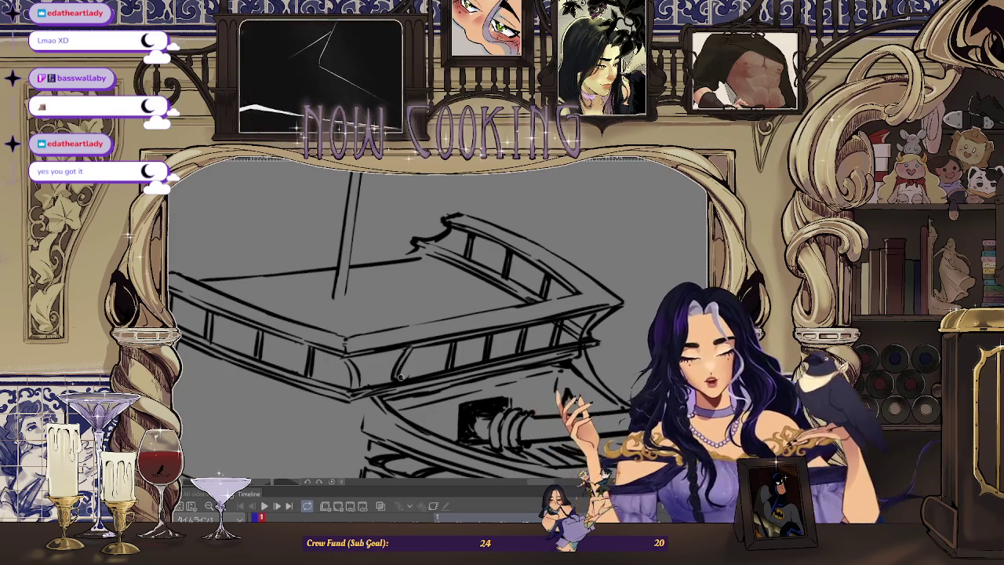
Refine the deck railing while zooming around the posts and lower band.
scroll(413, 377, "up", 2)
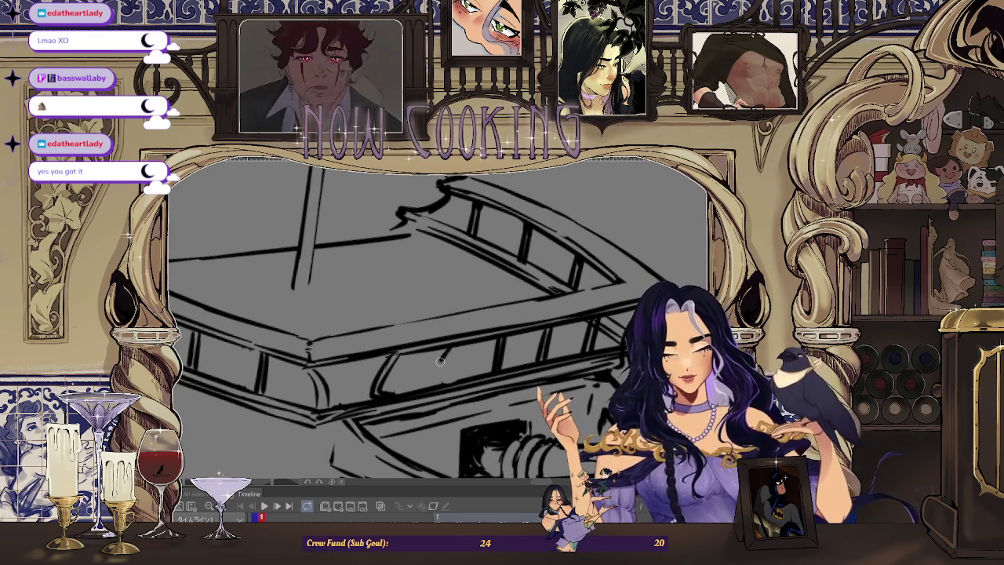
scroll(463, 383, "down", 2)
scroll(541, 337, "down", 1)
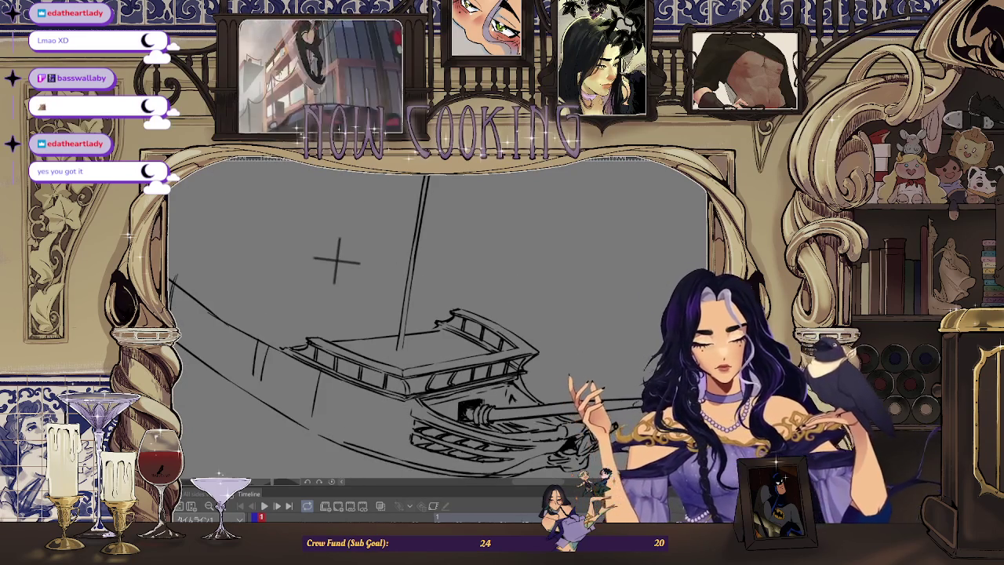
scroll(529, 260, "up", 1)
scroll(560, 231, "up", 1)
scroll(403, 366, "up", 2)
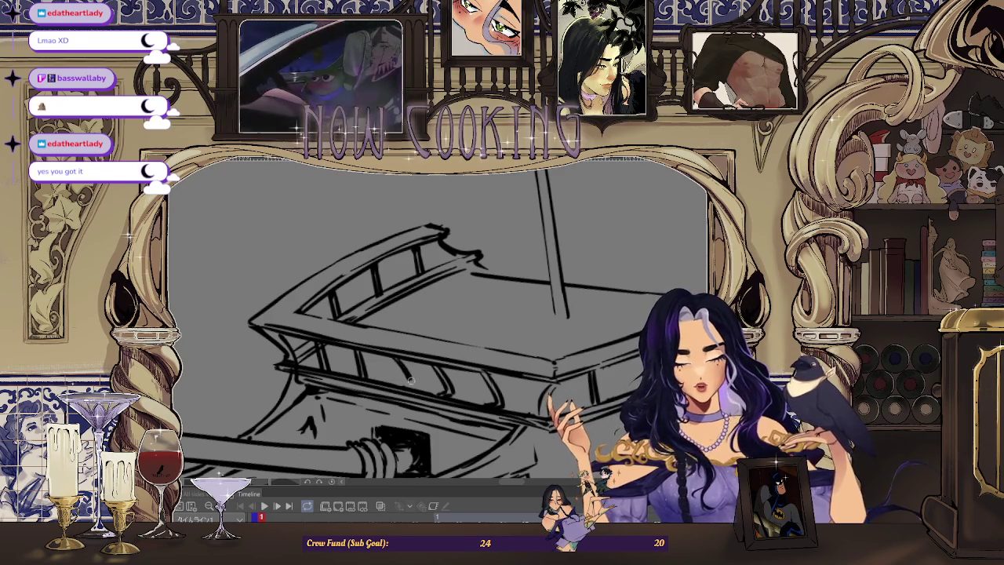
Rotate the view so the mast tilts left, then zoom in on the railing.
left_click_drag(605, 197, 429, 377)
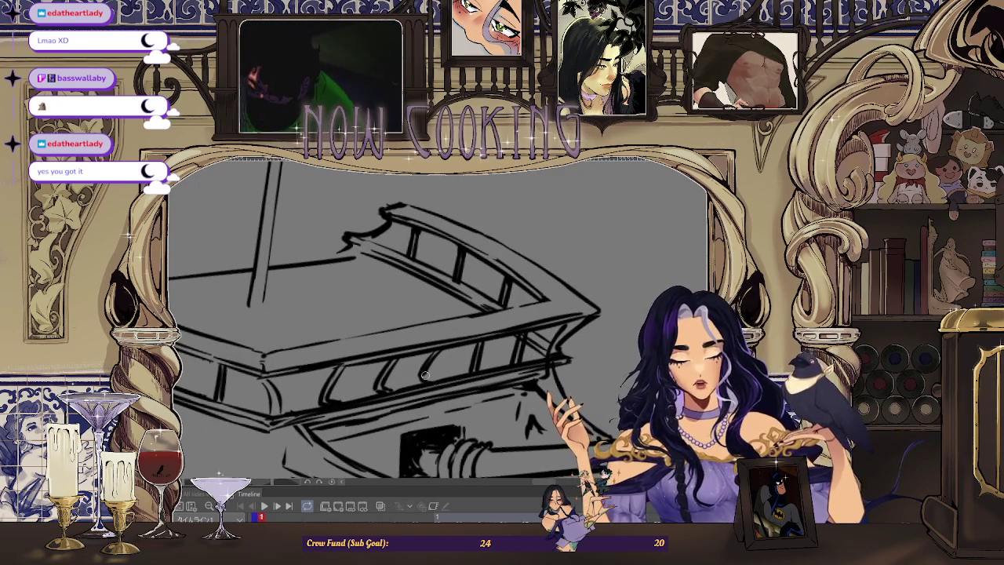
scroll(500, 347, "up", 2)
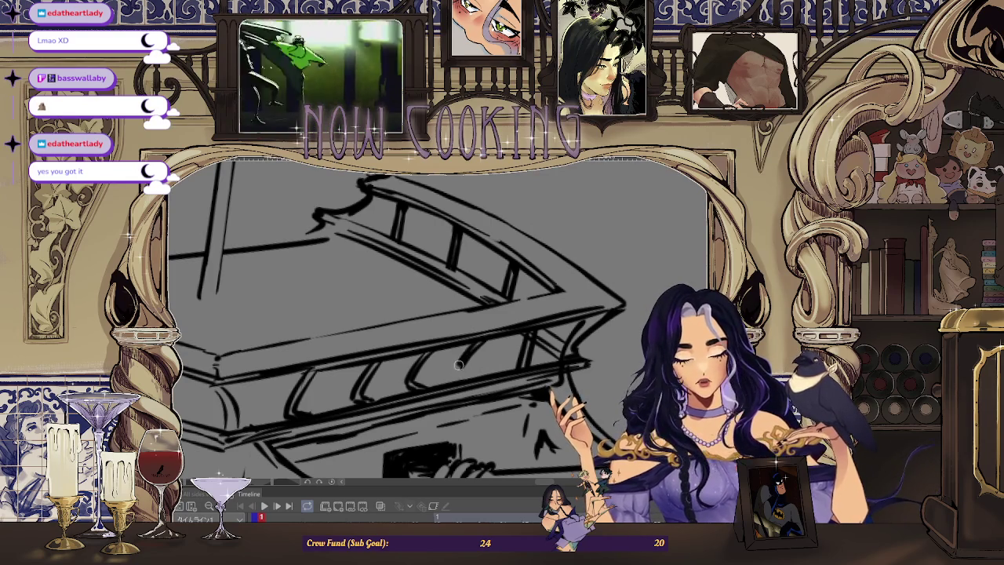
scroll(465, 380, "down", 2)
scroll(407, 318, "down", 3)
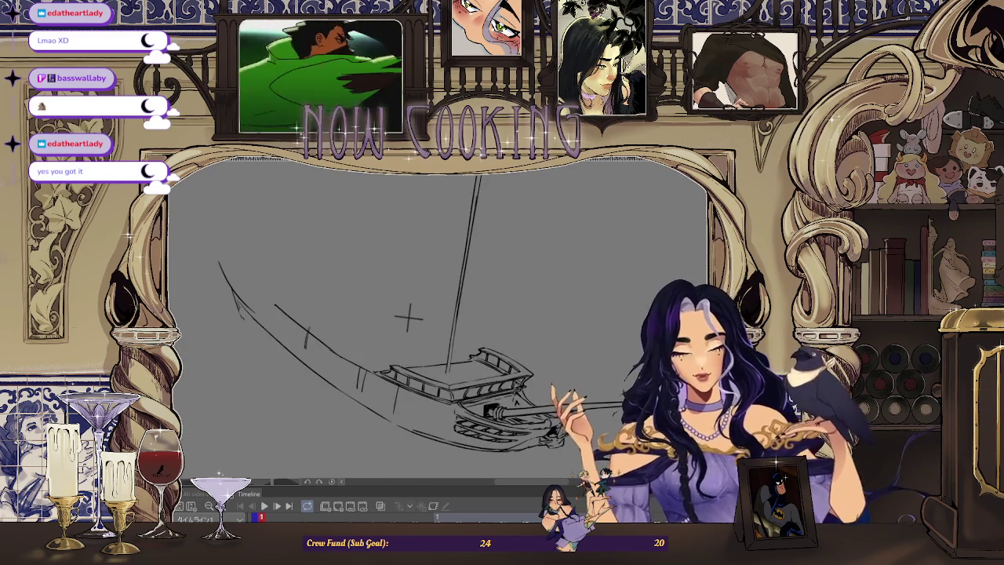
scroll(408, 317, "up", 3)
scroll(434, 362, "up", 1)
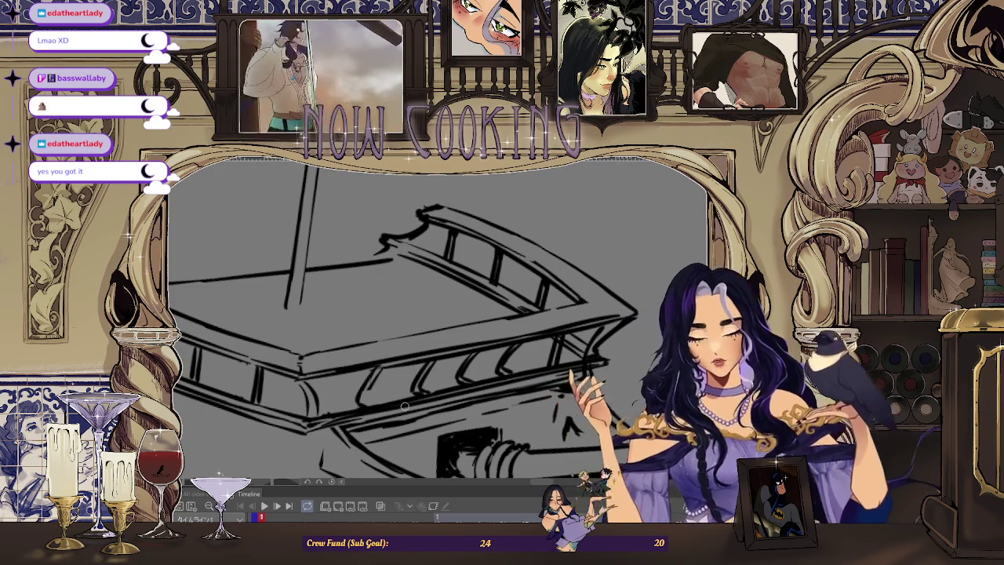
Mirror the canvas to check the sketch's proportions, then flip it back.
scroll(404, 405, "up", 1)
scroll(369, 388, "up", 1)
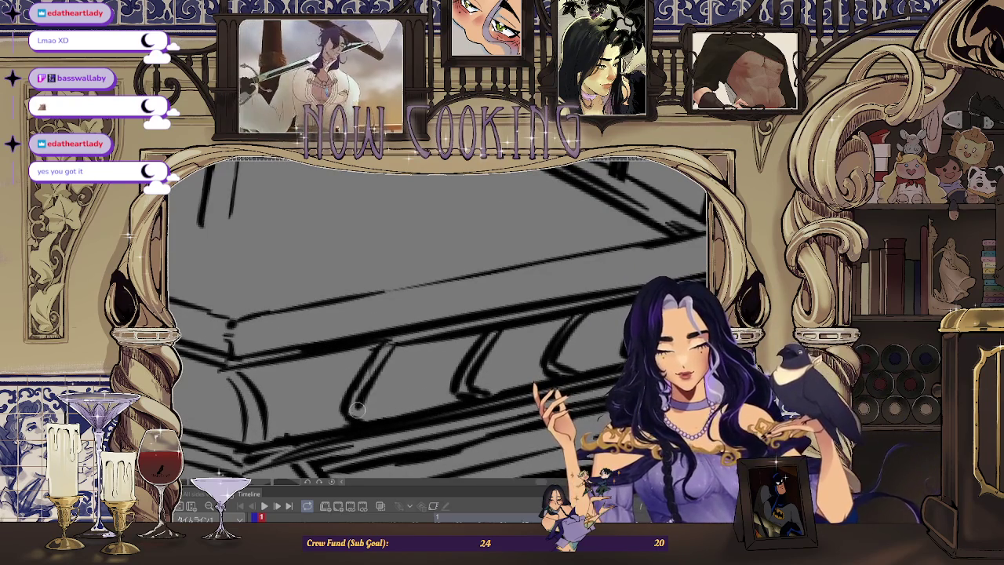
scroll(382, 416, "down", 3)
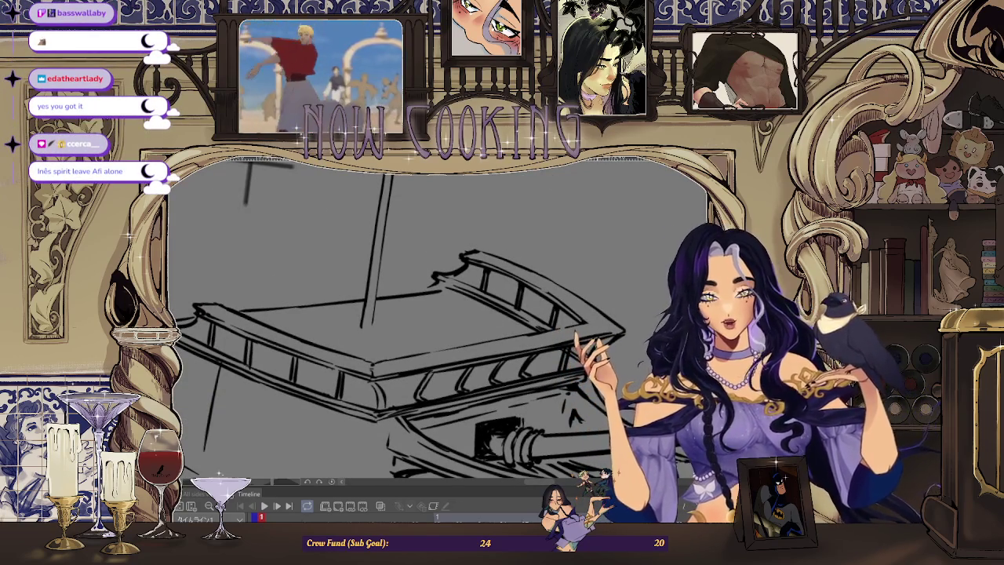
key("h")
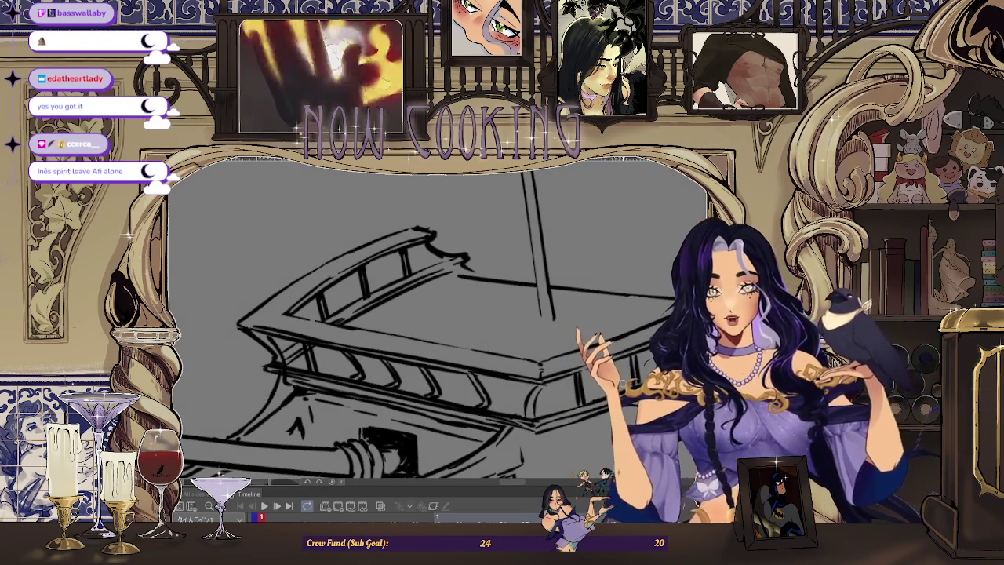
key("h")
Zoom out and run a second mirrored check, restoring the normal orientation afterward.
scroll(556, 359, "up", 2)
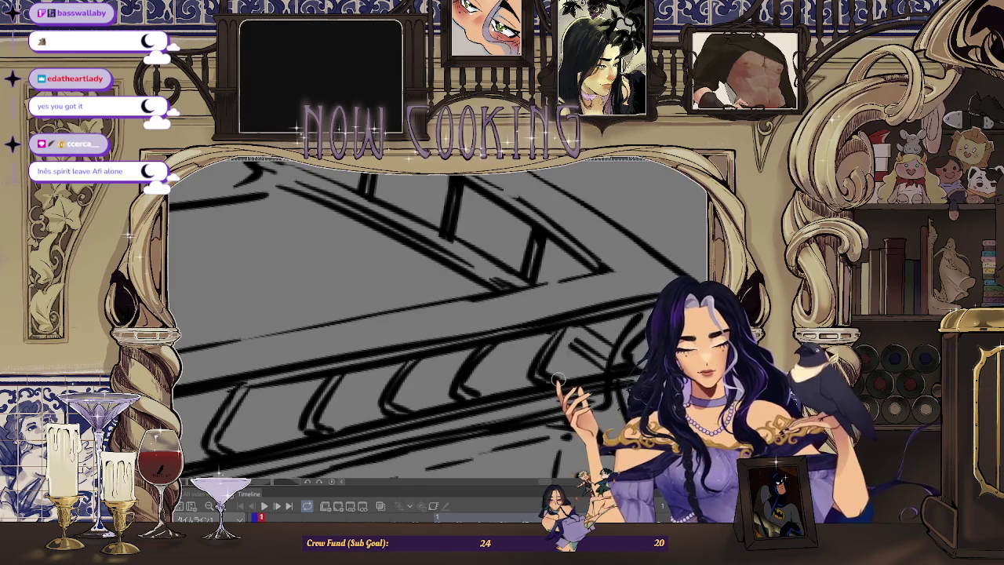
scroll(590, 337, "down", 3)
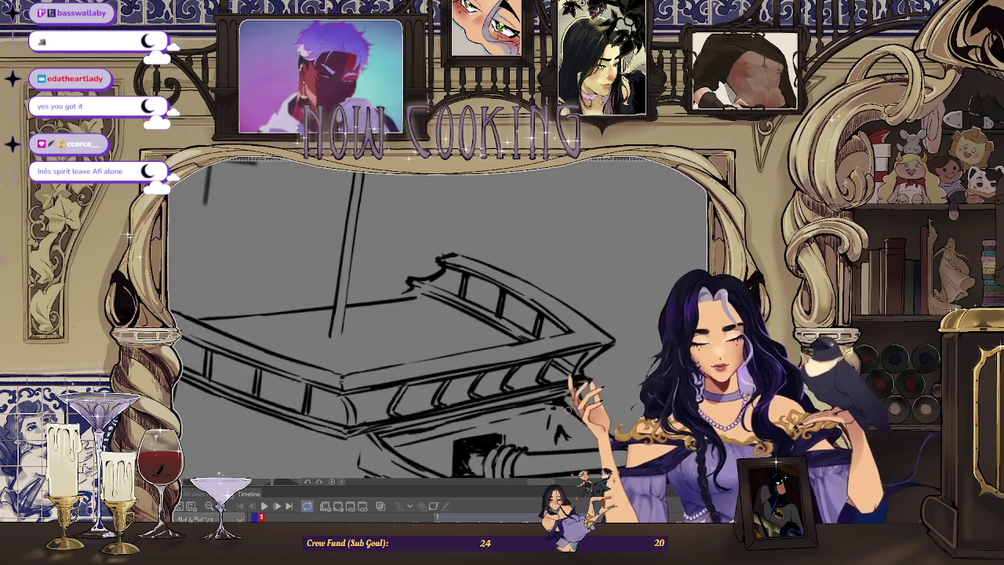
scroll(577, 355, "down", 2)
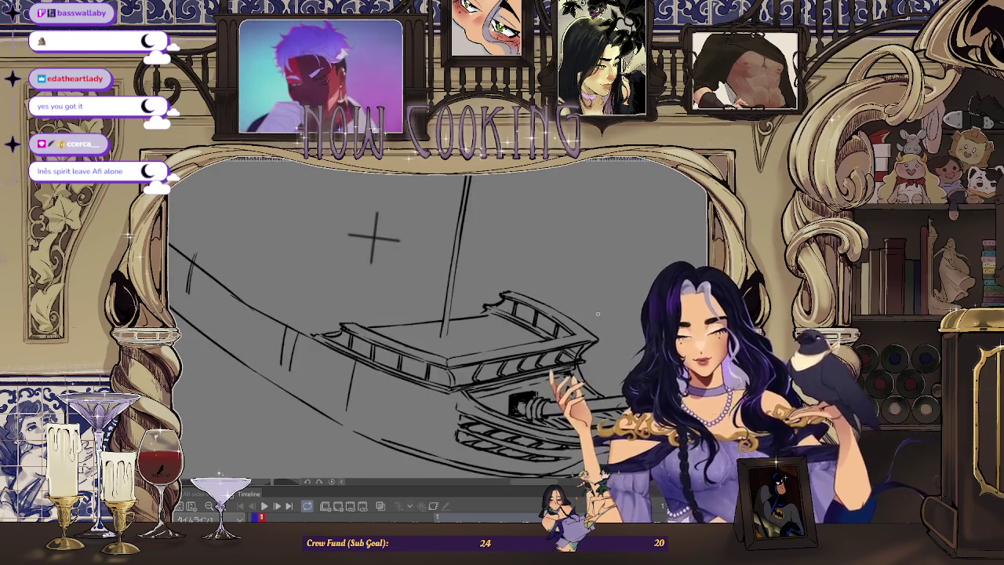
key("h")
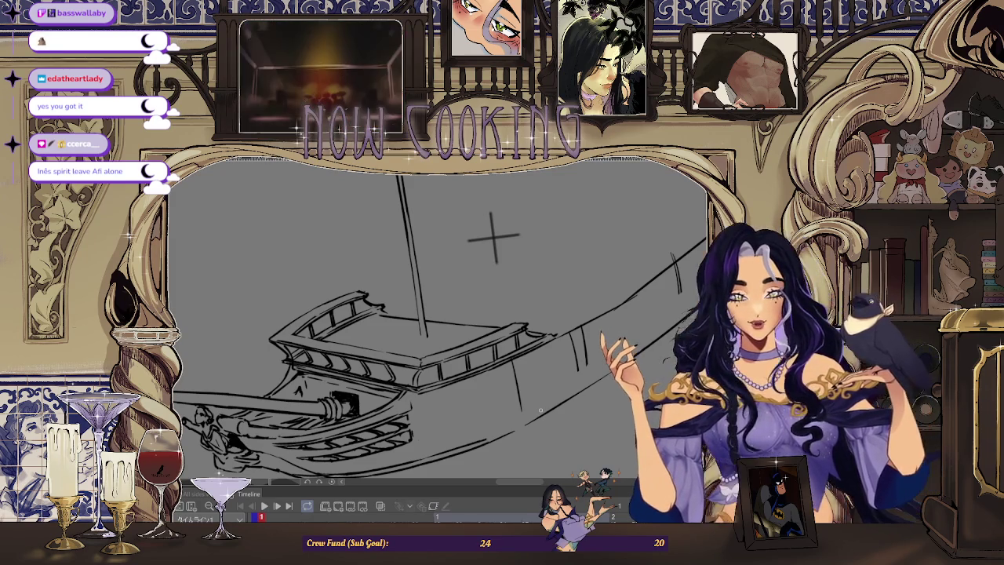
scroll(474, 347, "up", 3)
scroll(474, 346, "down", 3)
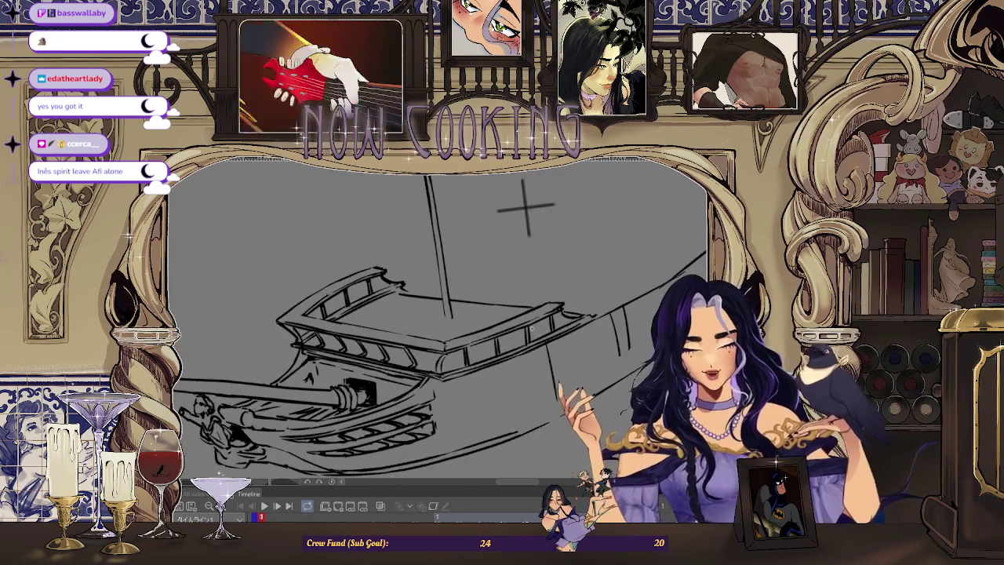
key("h")
Zoom in and draw a curved bracket line beneath the deck rail.
scroll(459, 349, "up", 3)
scroll(459, 349, "up", 1)
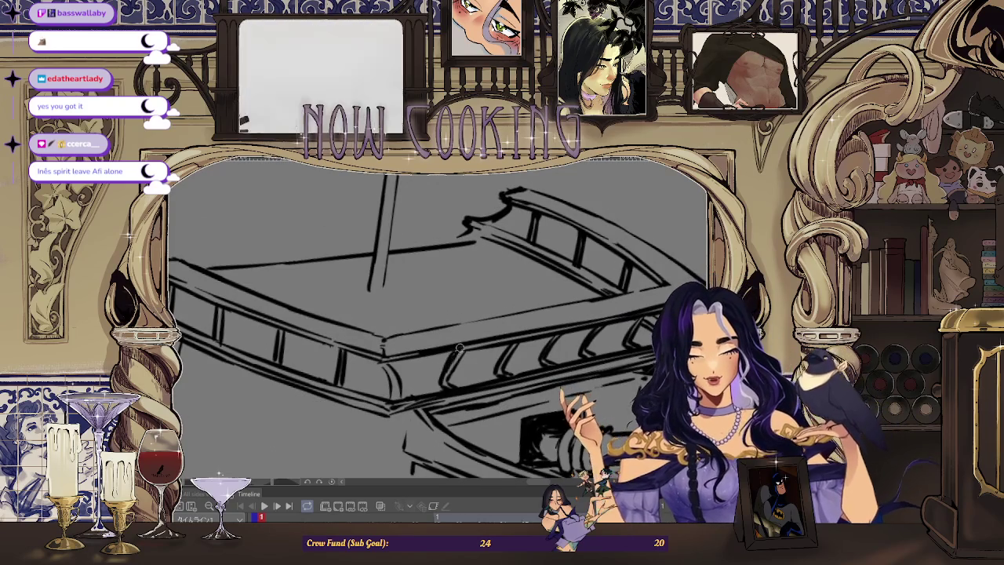
scroll(452, 370, "up", 2)
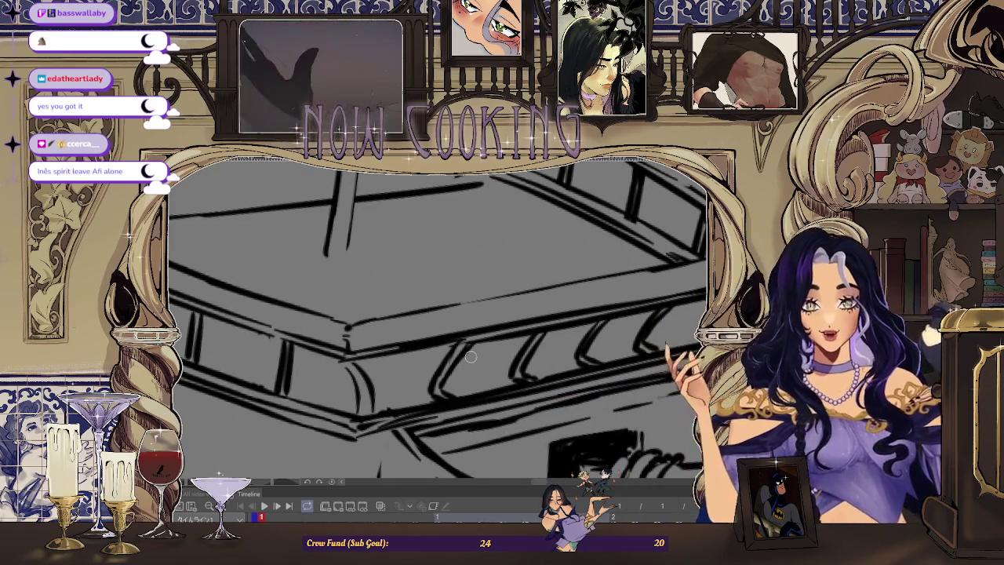
scroll(432, 317, "up", 1)
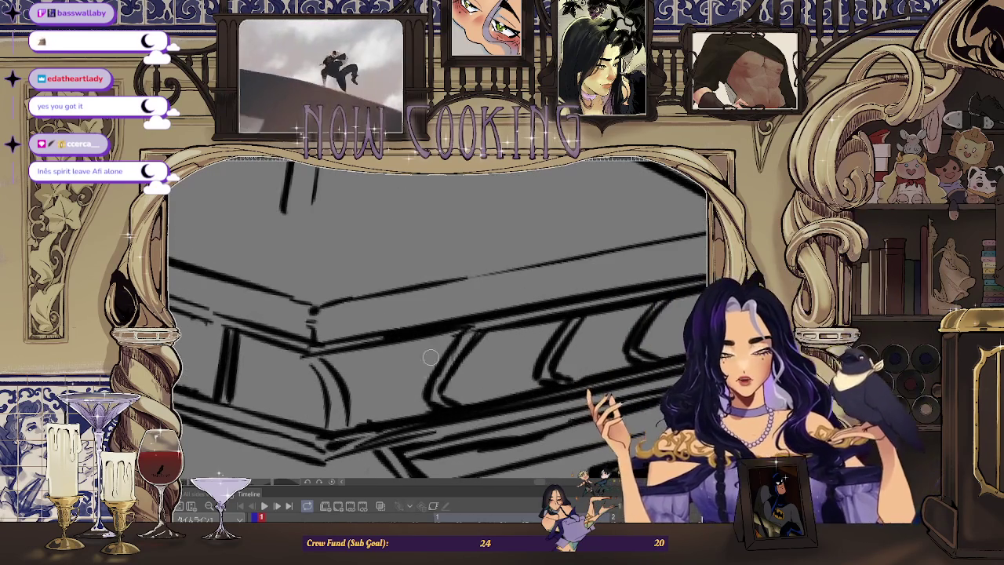
scroll(437, 338, "up", 1)
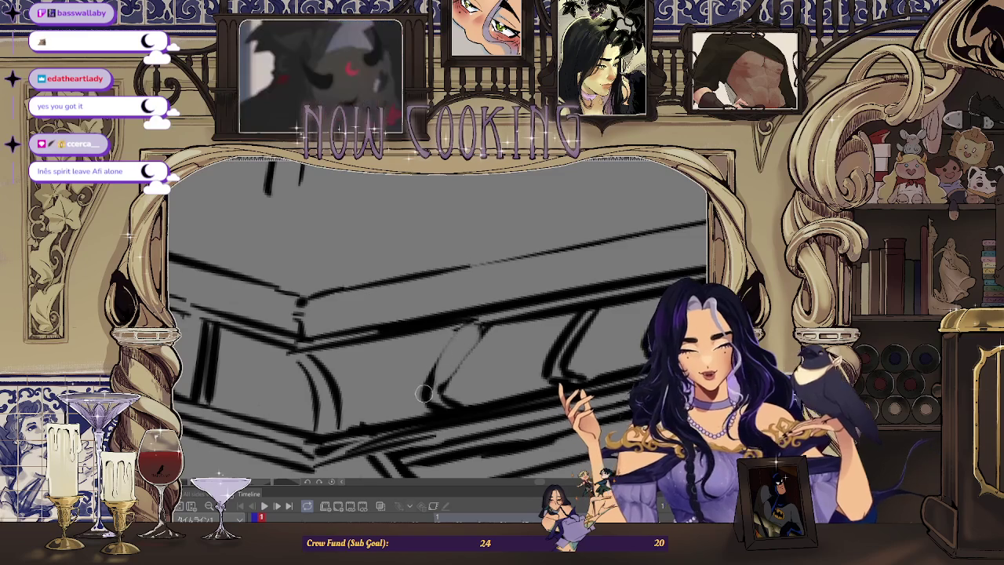
left_click_drag(473, 323, 427, 392)
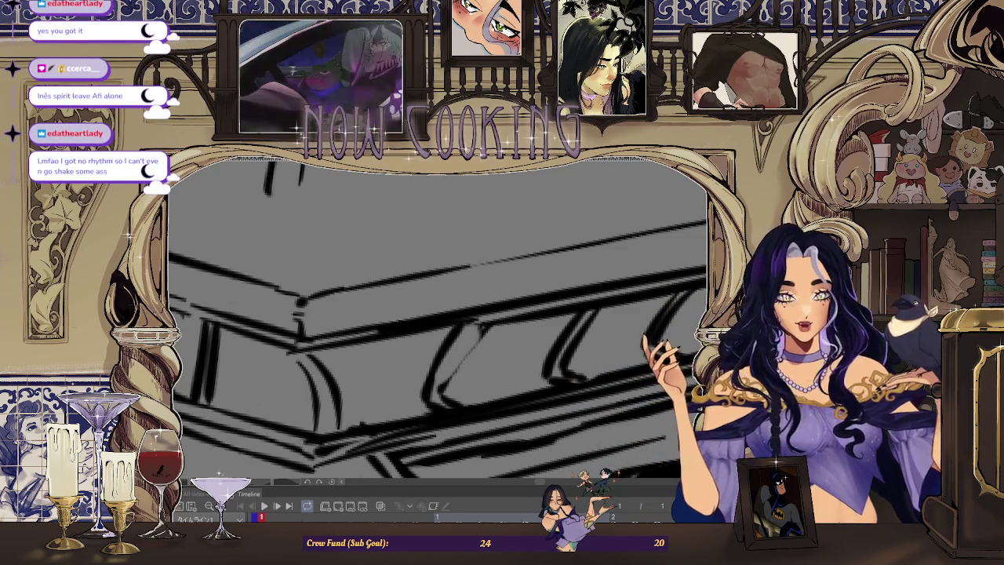
mouse_move(463, 310)
left_mouse_down()
mouse_move(494, 349)
mouse_move(398, 348)
mouse_move(546, 311)
left_mouse_up()
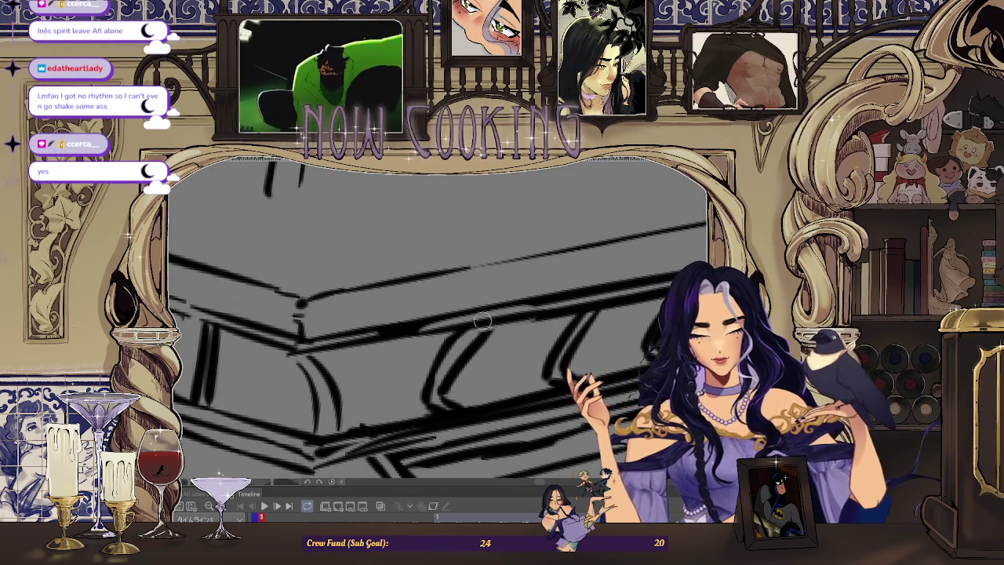
scroll(443, 360, "down", 5)
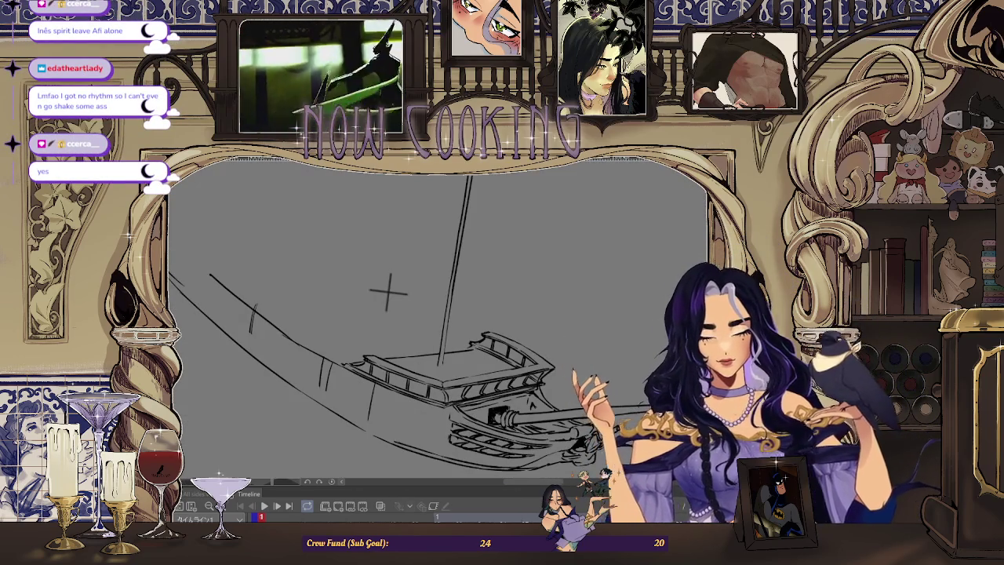
key("h")
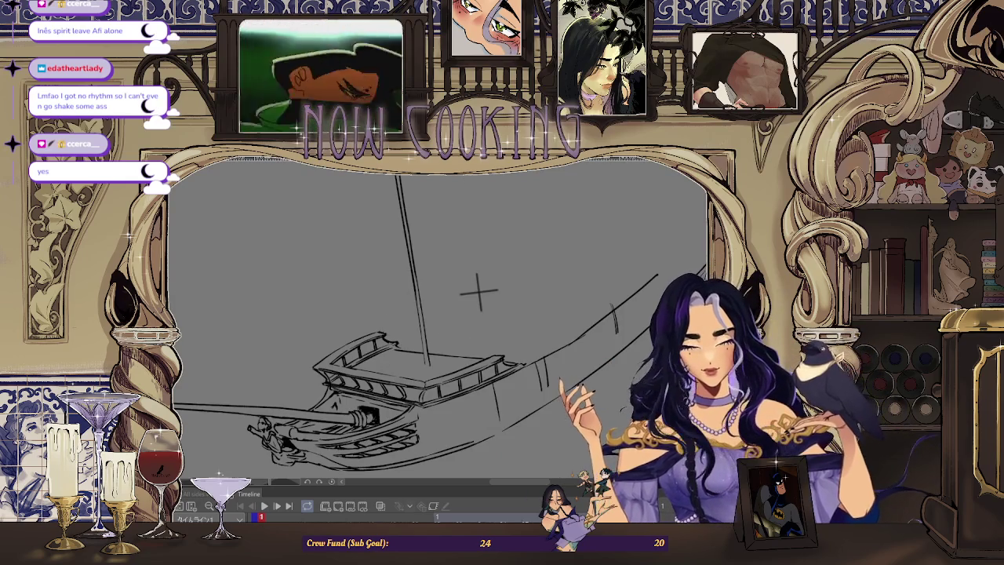
scroll(478, 291, "up", 3)
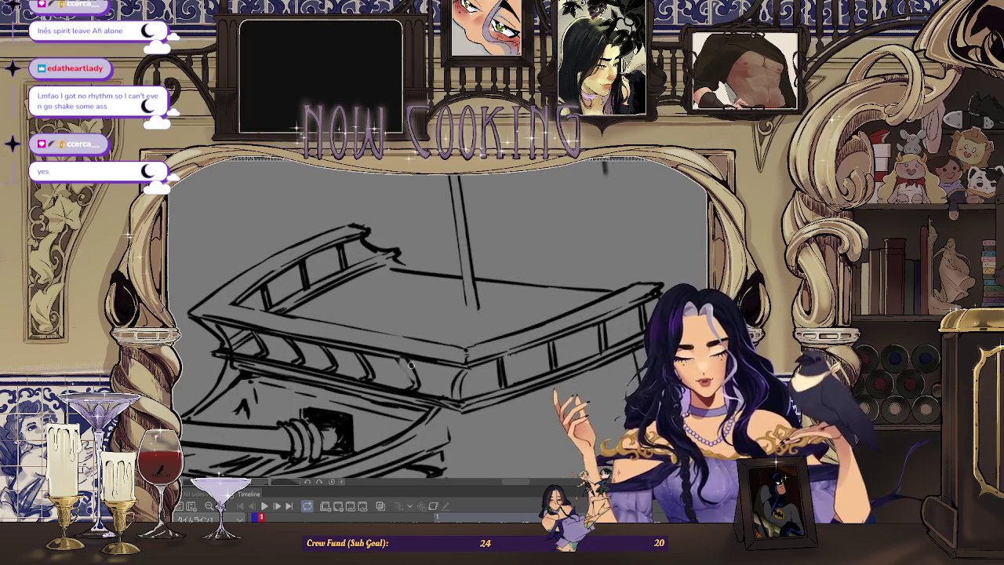
scroll(404, 363, "down", 3)
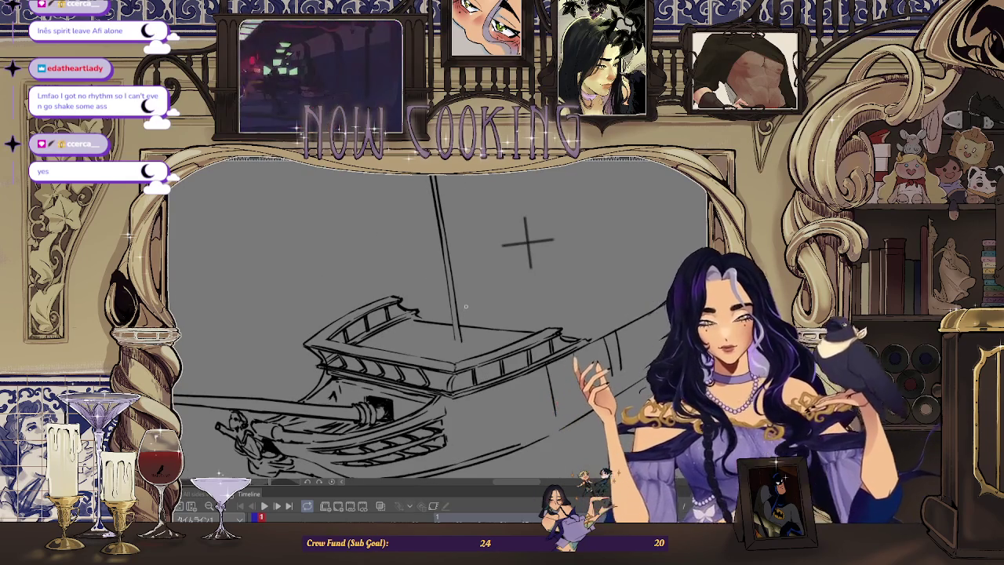
scroll(466, 306, "up", 3)
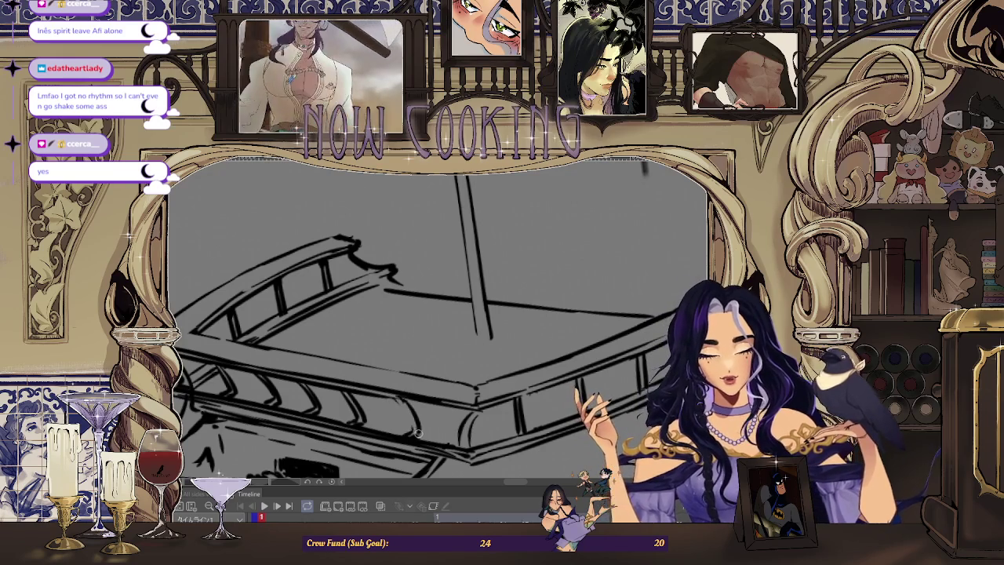
scroll(413, 428, "down", 3)
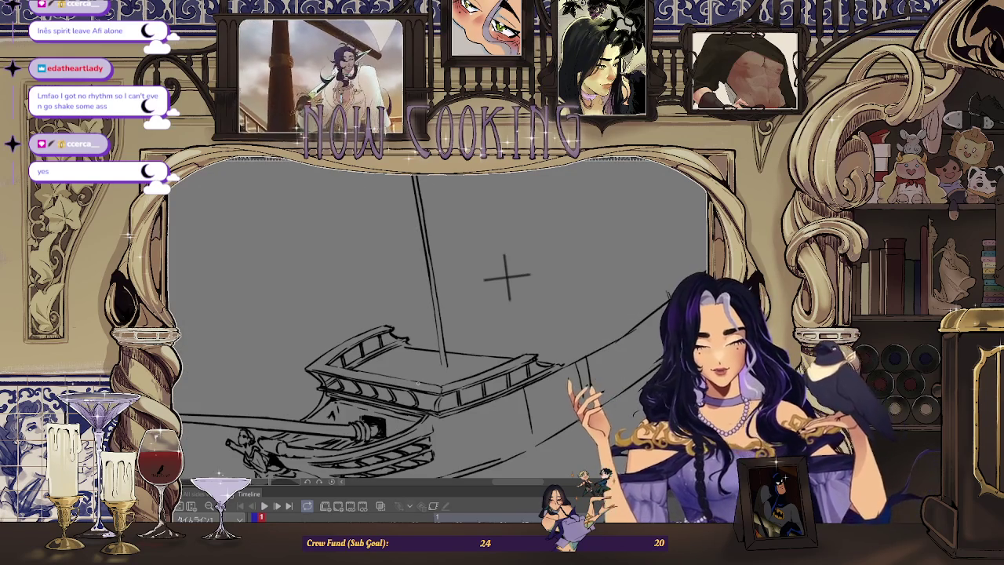
key("h")
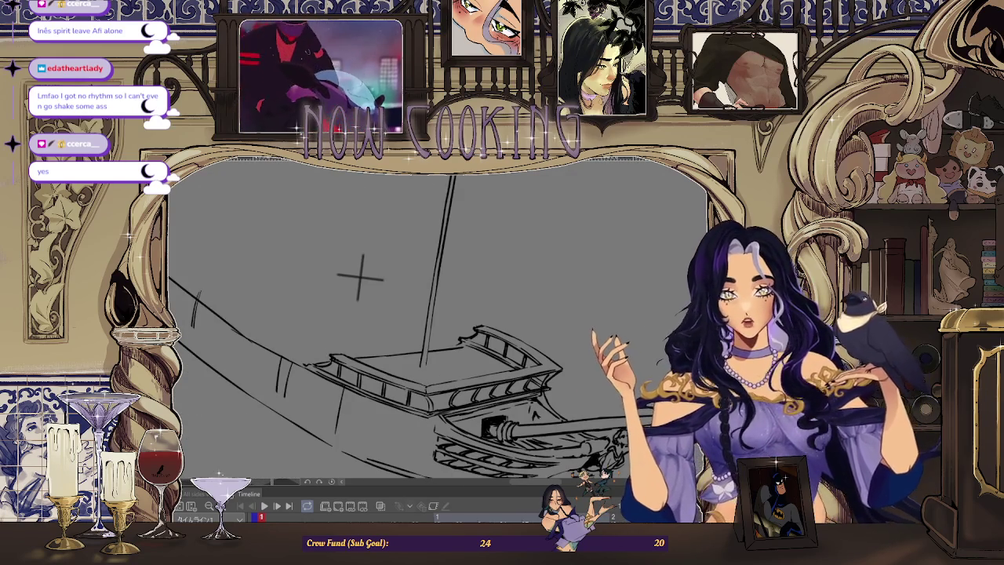
scroll(418, 313, "down", 2)
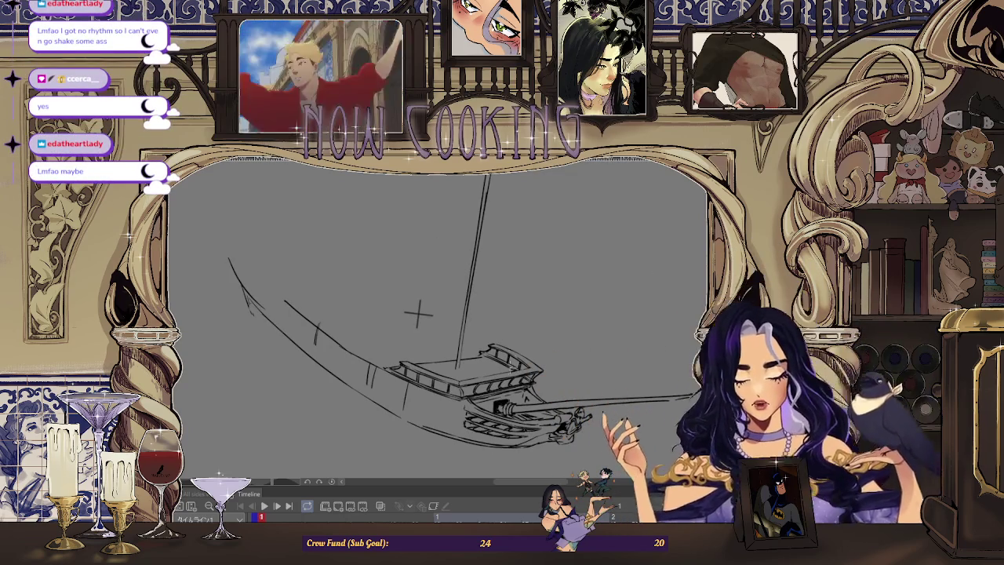
key("alt+Tab")
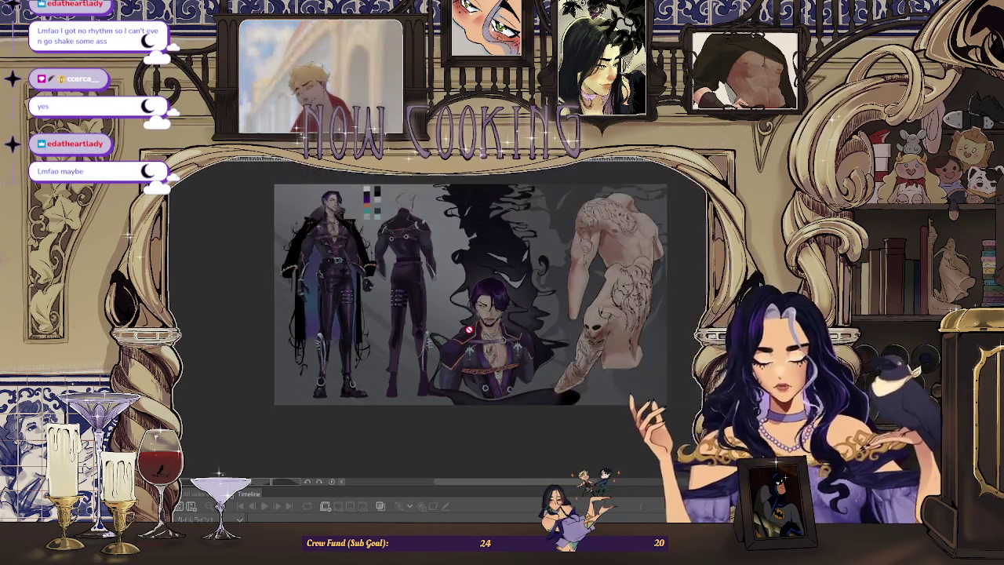
scroll(572, 319, "up", 2)
scroll(509, 383, "up", 2)
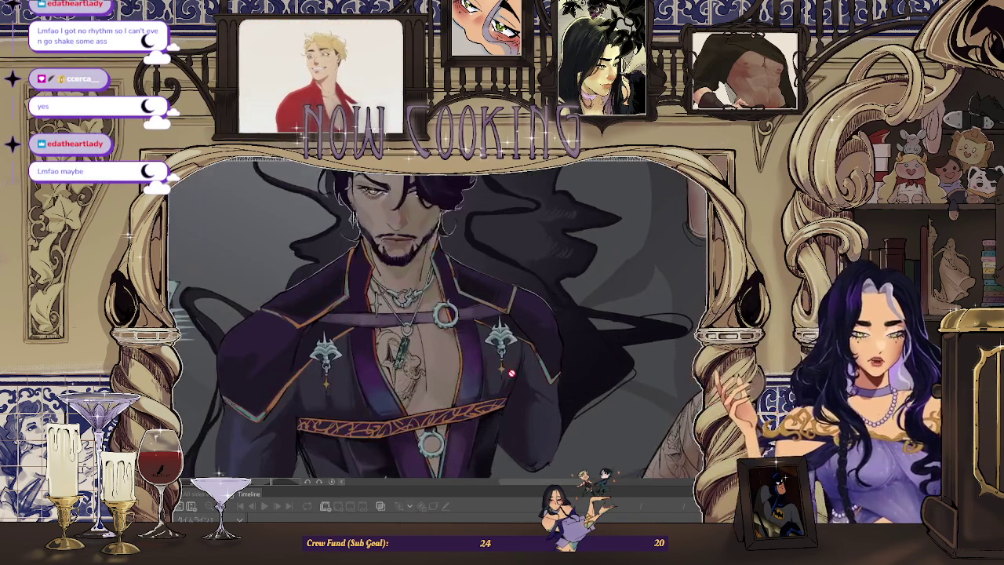
key("alt+Tab")
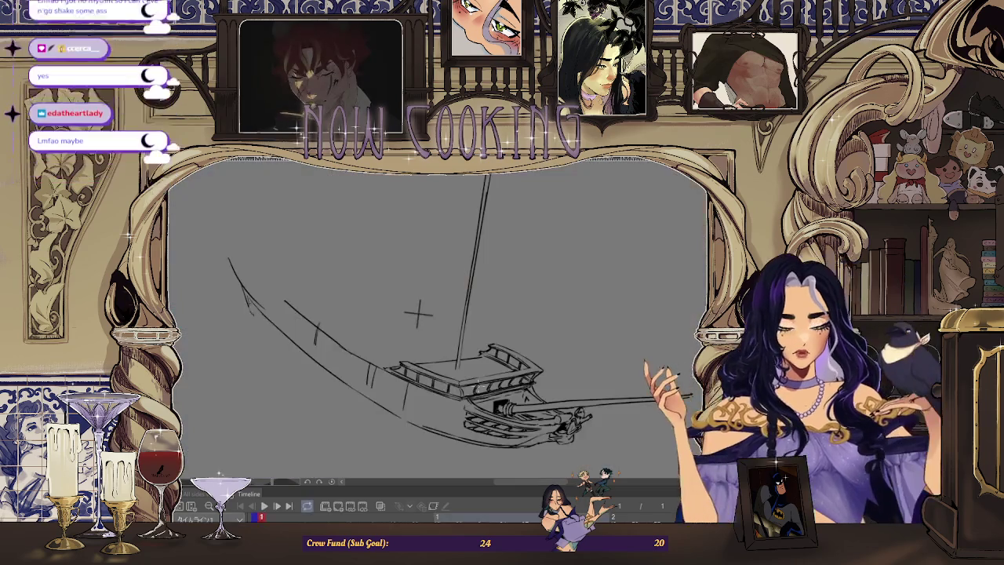
scroll(553, 355, "up", 2)
scroll(553, 355, "up", 2)
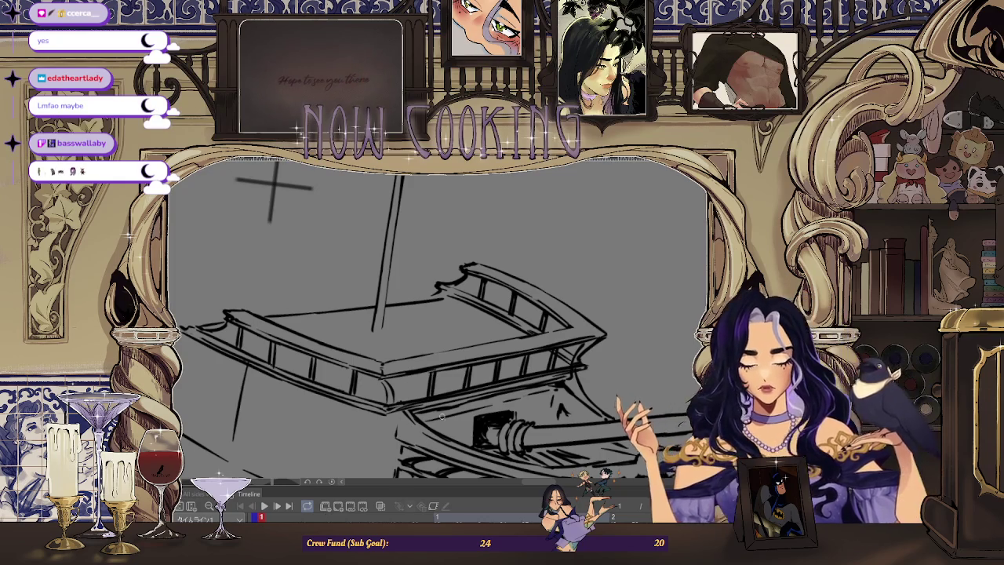
scroll(447, 396, "up", 3)
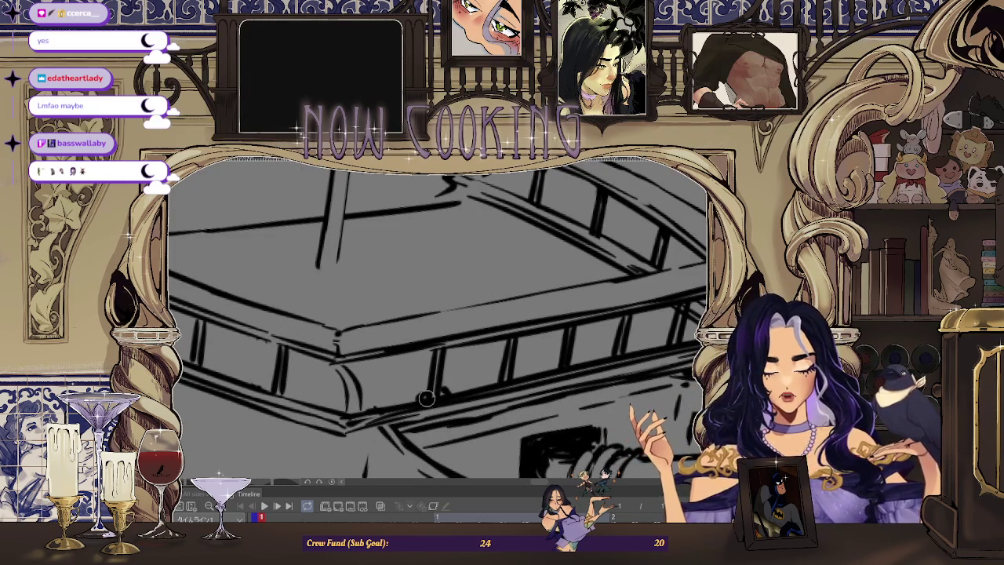
scroll(534, 339, "down", 3)
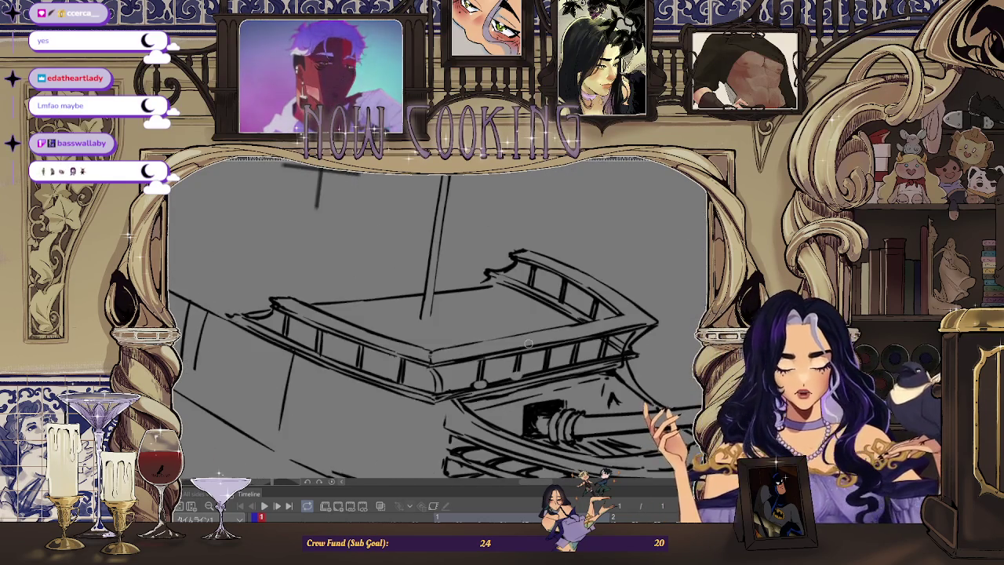
scroll(443, 270, "down", 2)
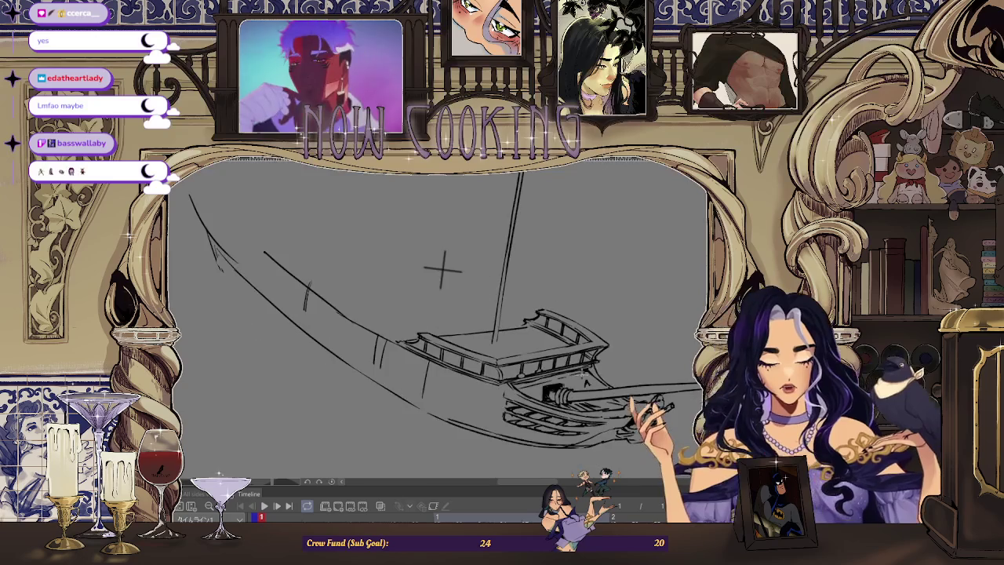
scroll(394, 202, "up", 3)
scroll(412, 233, "down", 2)
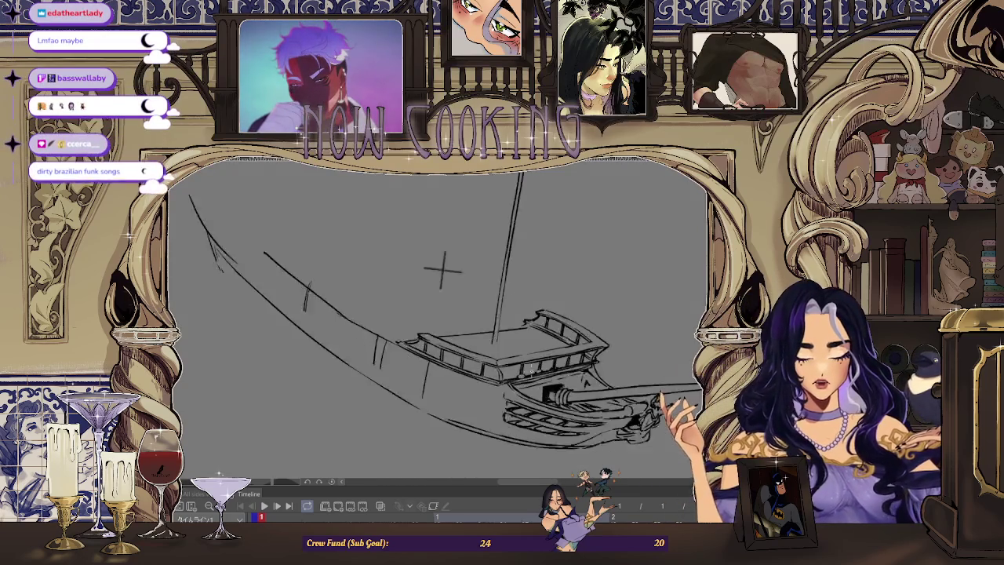
scroll(482, 314, "down", 2)
key("m")
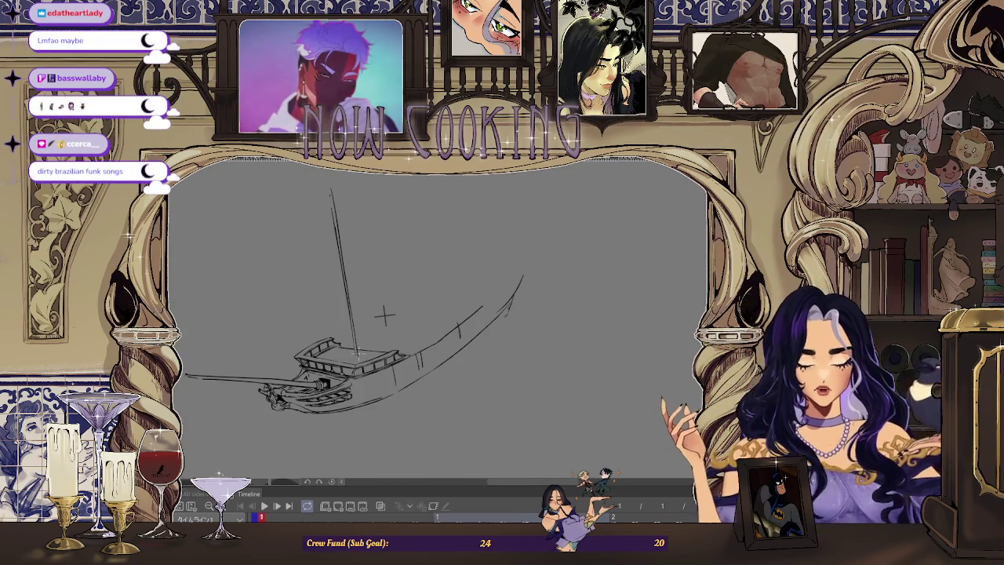
scroll(384, 316, "up", 1)
scroll(417, 283, "up", 1)
scroll(426, 276, "up", 2)
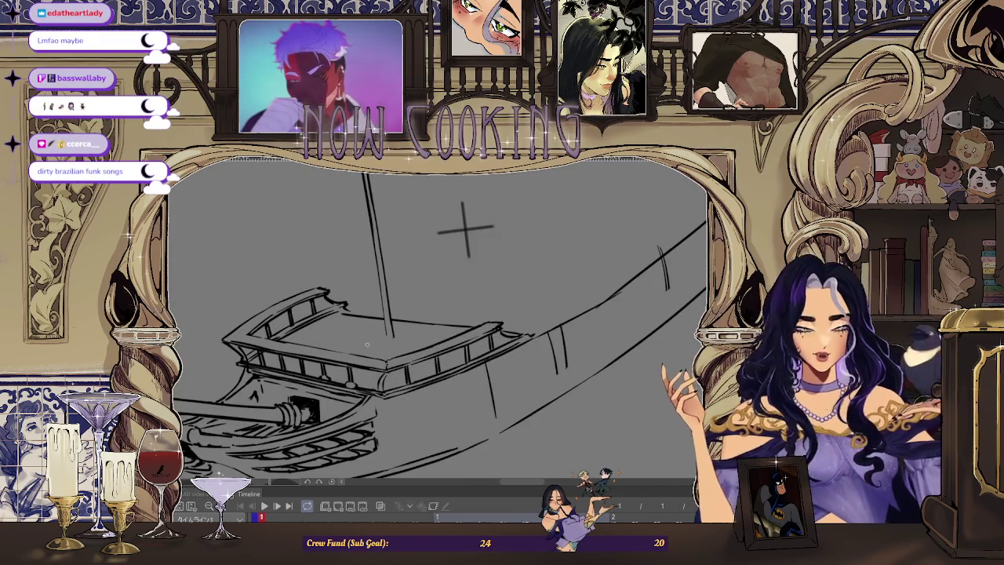
scroll(471, 220, "up", 1)
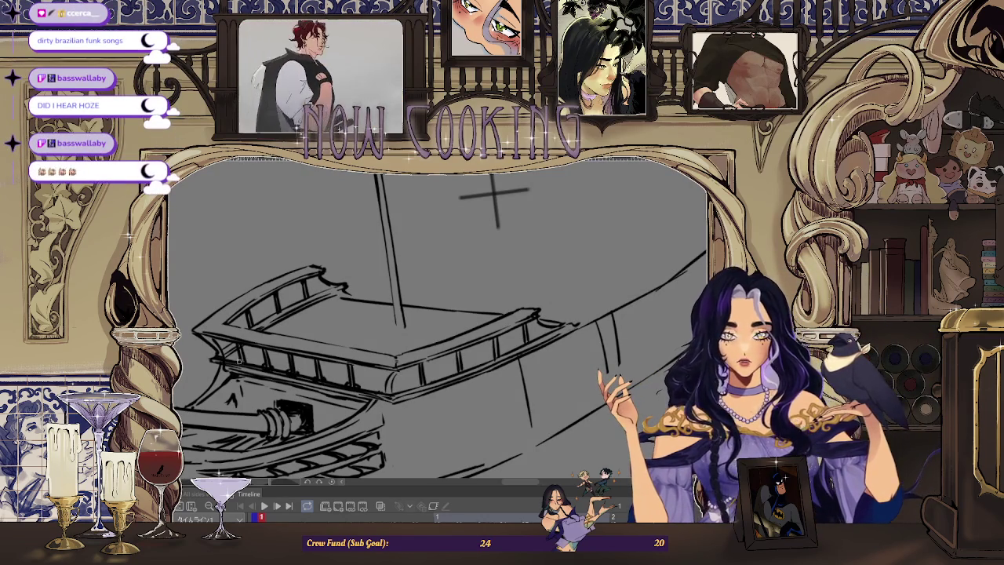
scroll(488, 197, "down", 3)
scroll(448, 231, "down", 2)
scroll(444, 287, "down", 1)
scroll(443, 287, "up", 1)
scroll(455, 263, "up", 2)
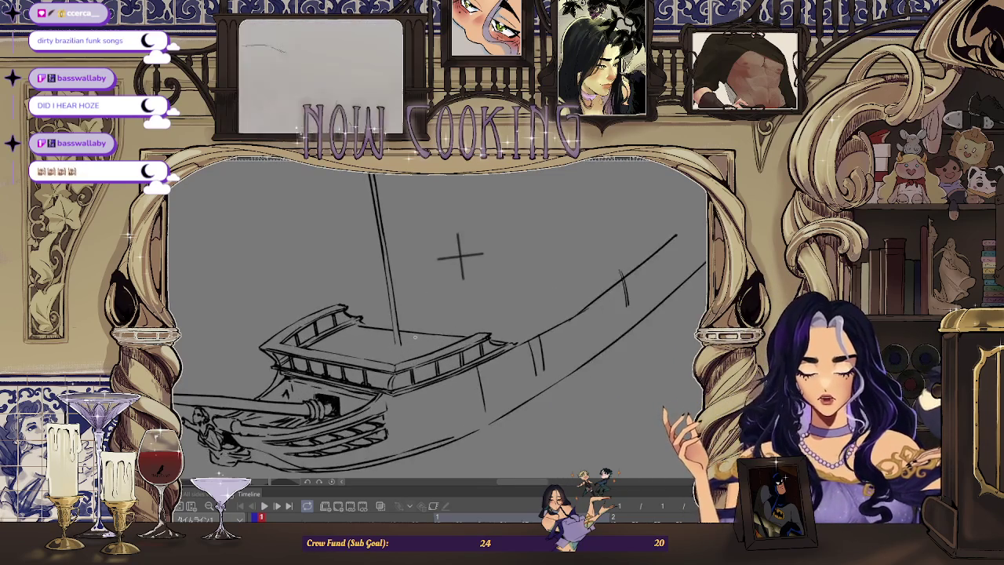
scroll(518, 208, "up", 2)
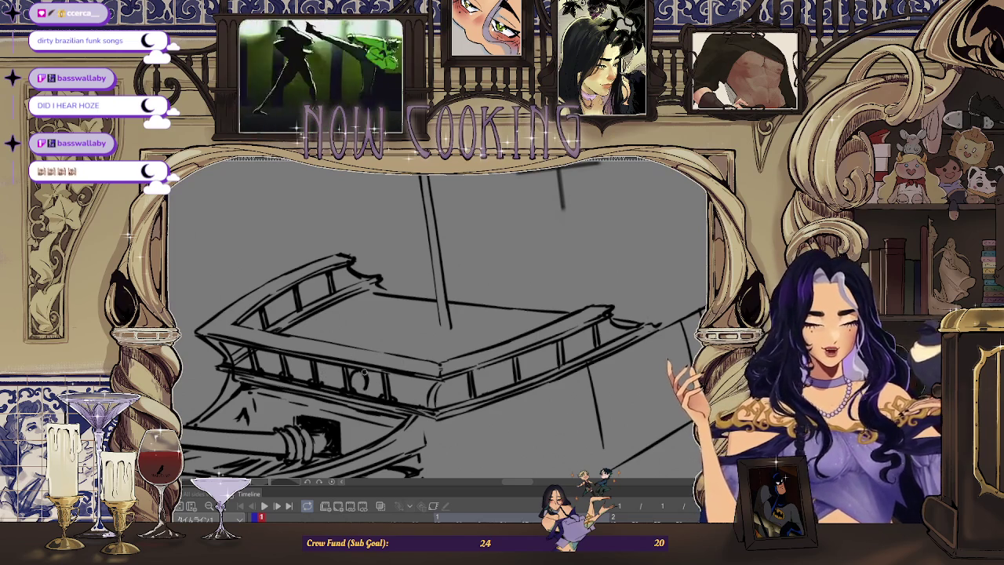
left_click_drag(369, 380, 400, 377)
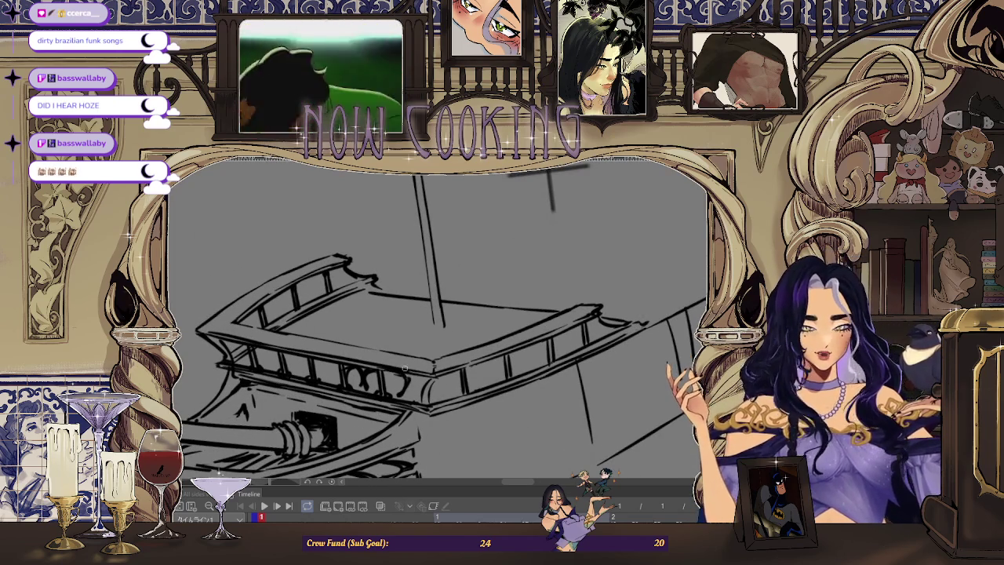
scroll(497, 278, "down", 3)
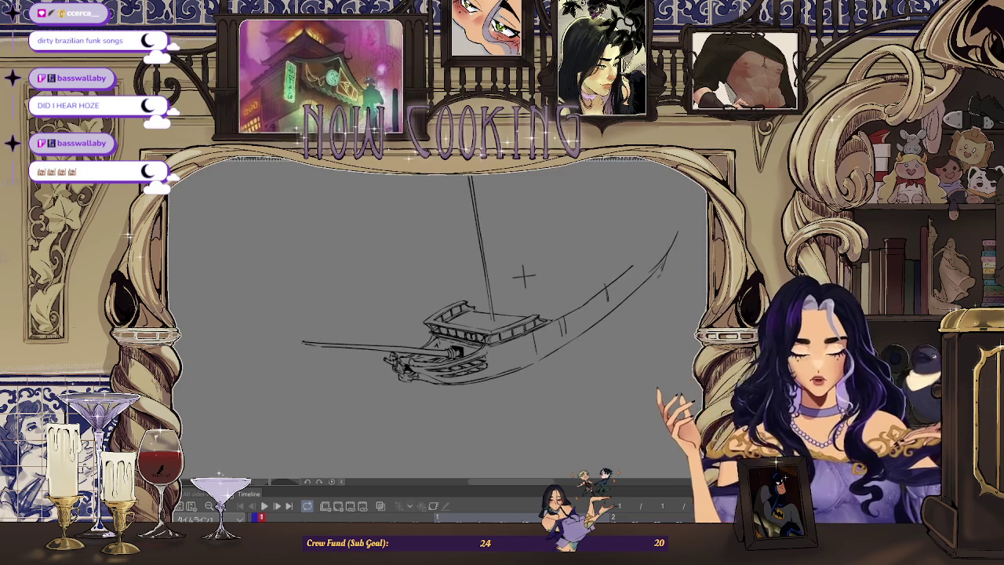
left_click_drag(524, 276, 343, 275)
scroll(305, 231, "up", 3)
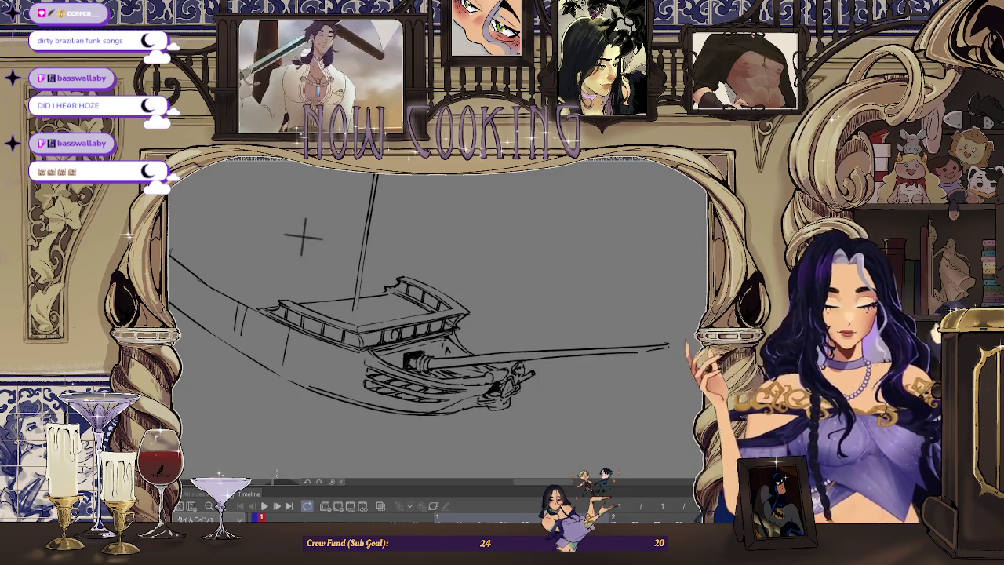
scroll(265, 176, "up", 2)
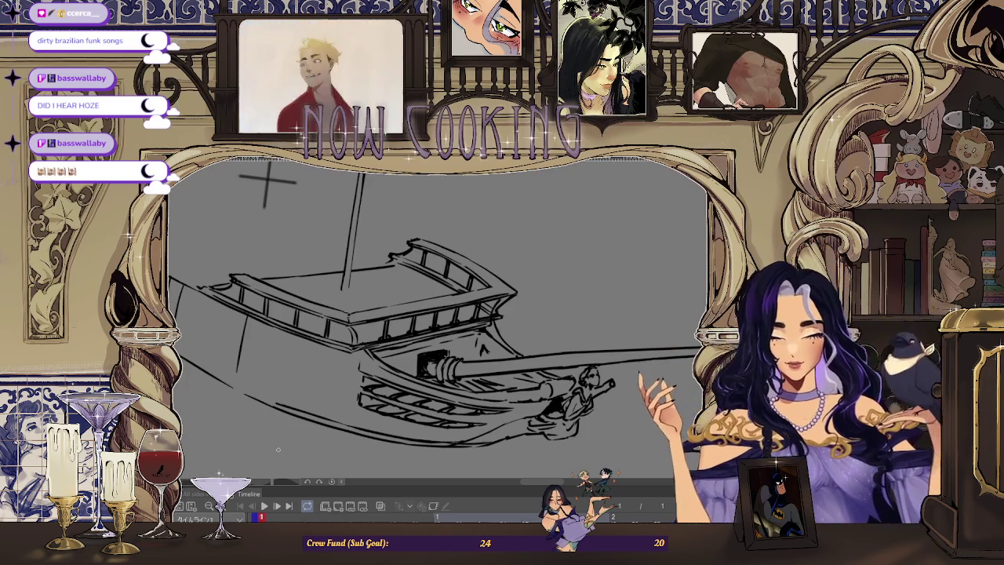
key("ctrl+plus")
scroll(437, 322, "down", 1)
scroll(325, 231, "down", 3)
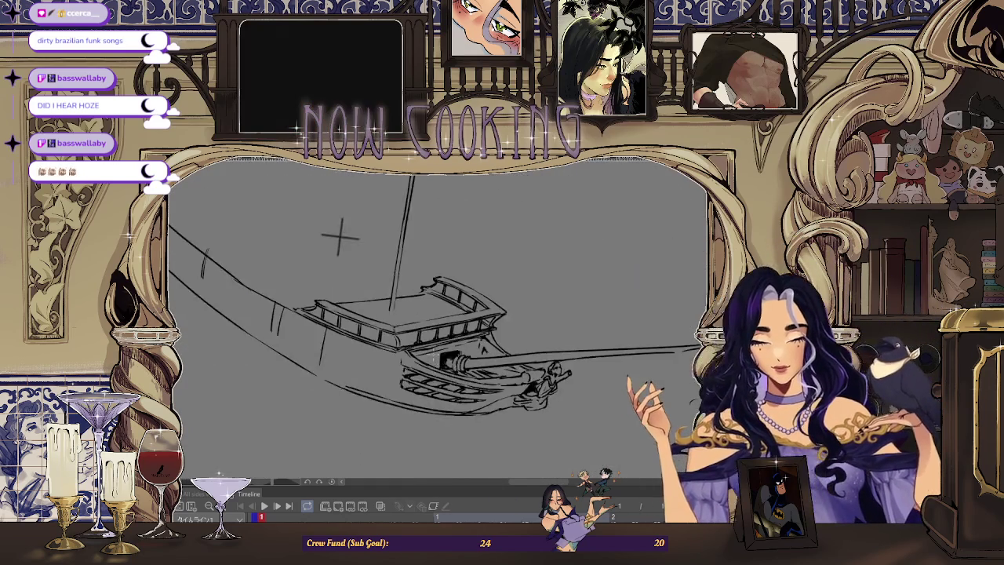
scroll(417, 265, "down", 2)
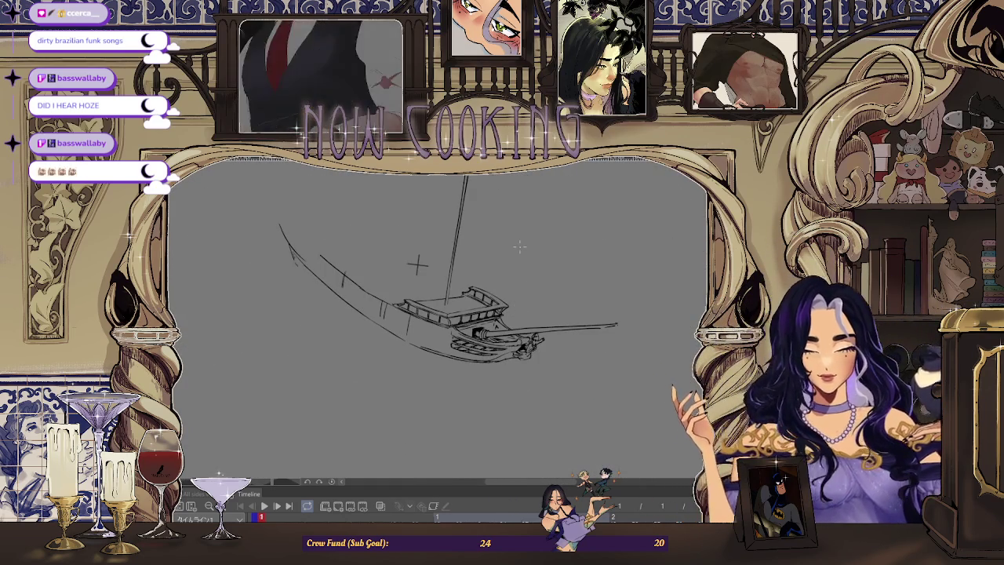
scroll(408, 279, "down", 1)
scroll(442, 229, "up", 1)
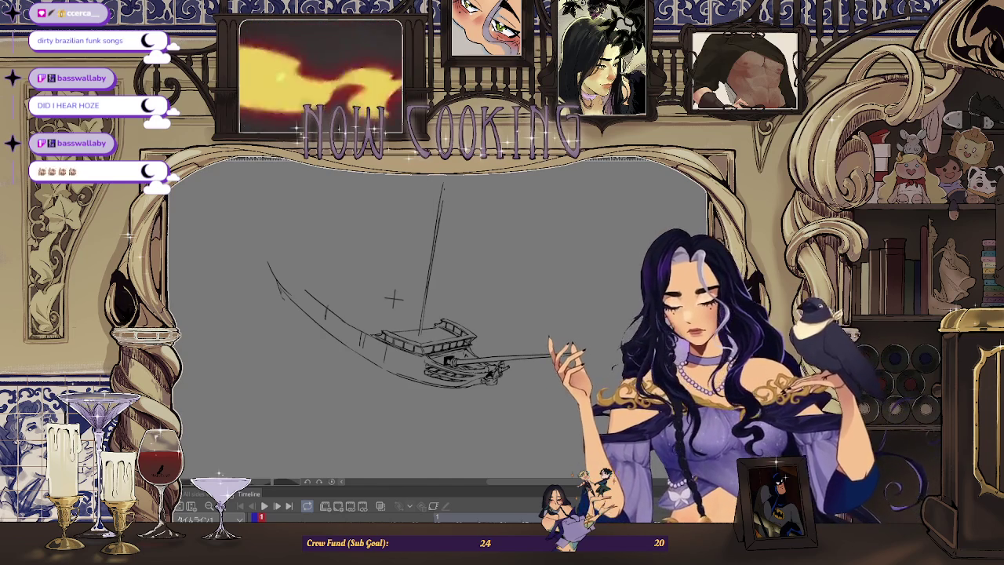
scroll(329, 240, "up", 2)
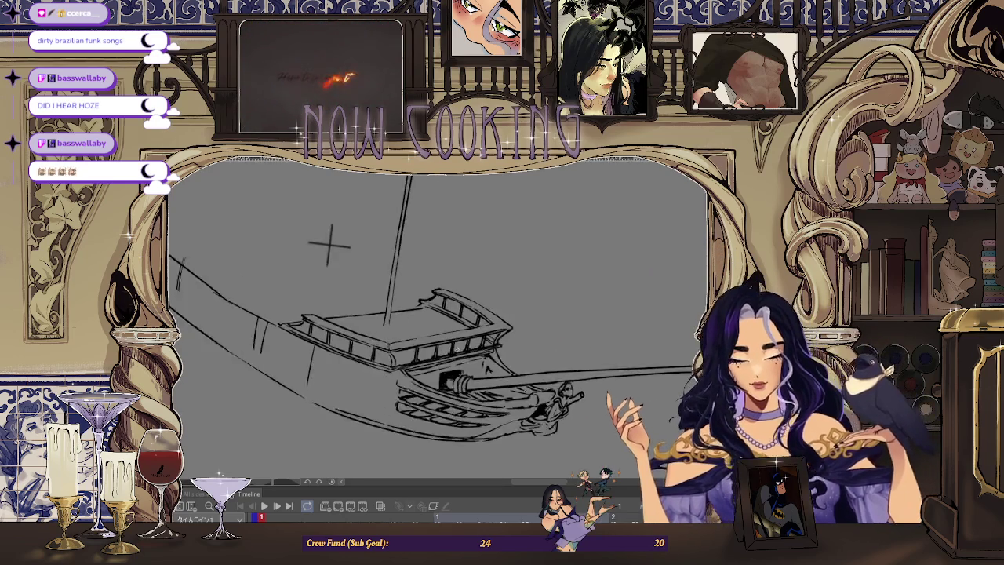
scroll(280, 209, "up", 2)
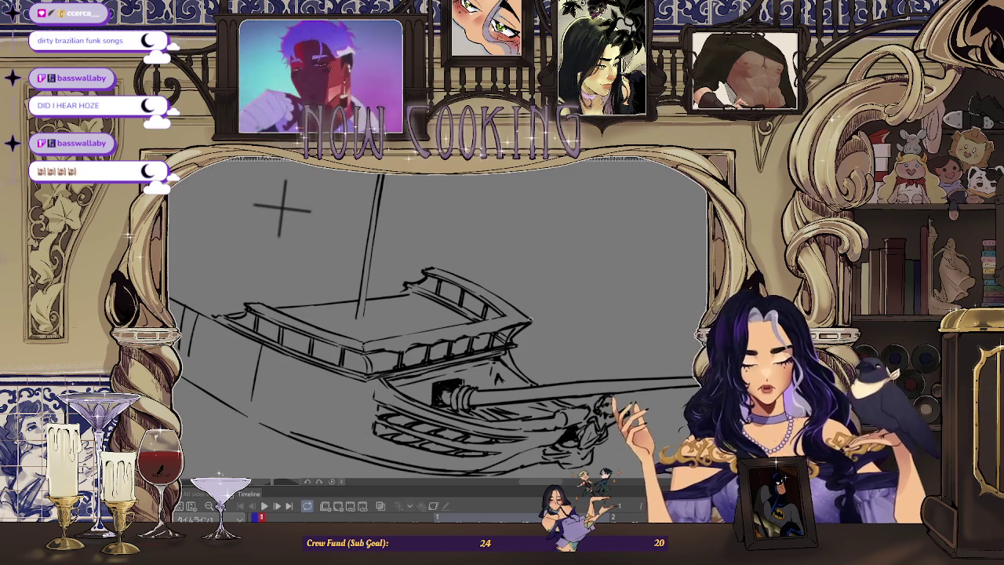
scroll(520, 320, "down", 3)
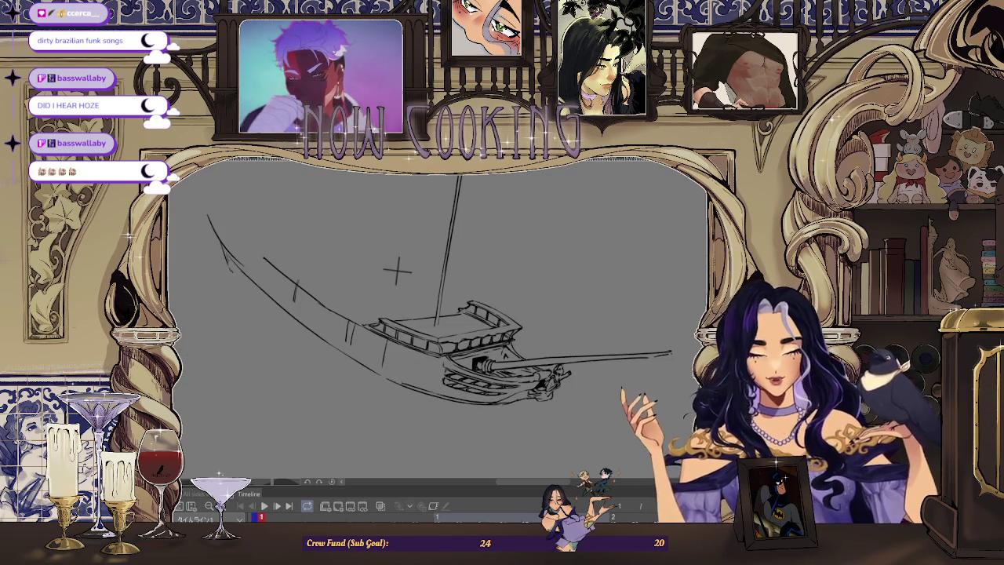
key("h")
scroll(329, 345, "up", 3)
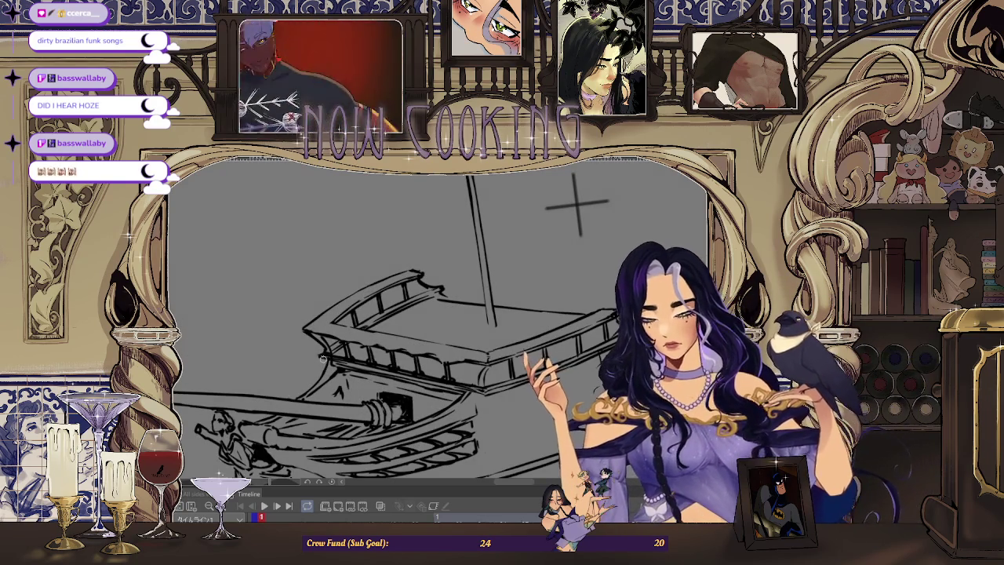
scroll(341, 333, "up", 2)
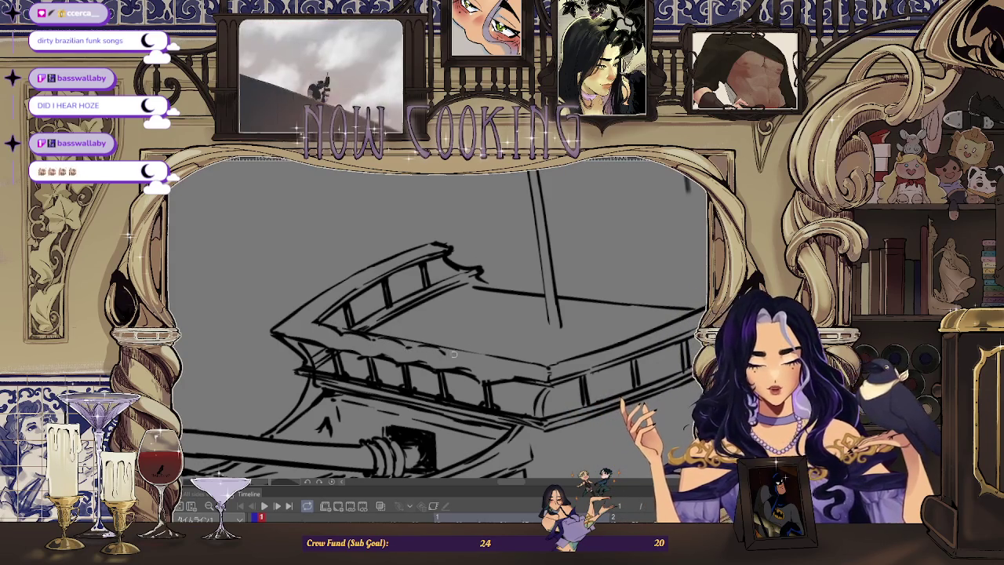
scroll(500, 362, "up", 1)
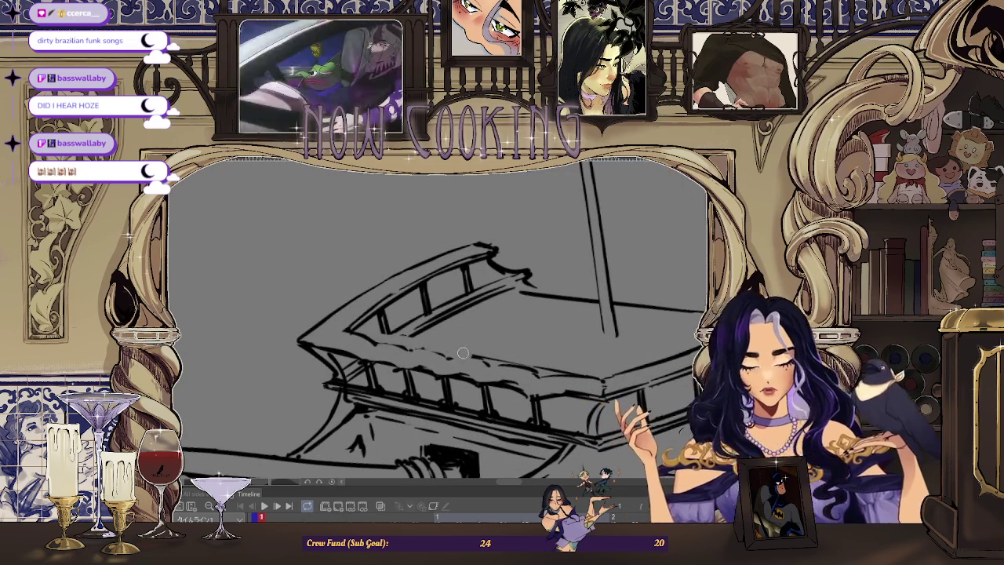
scroll(659, 282, "down", 4)
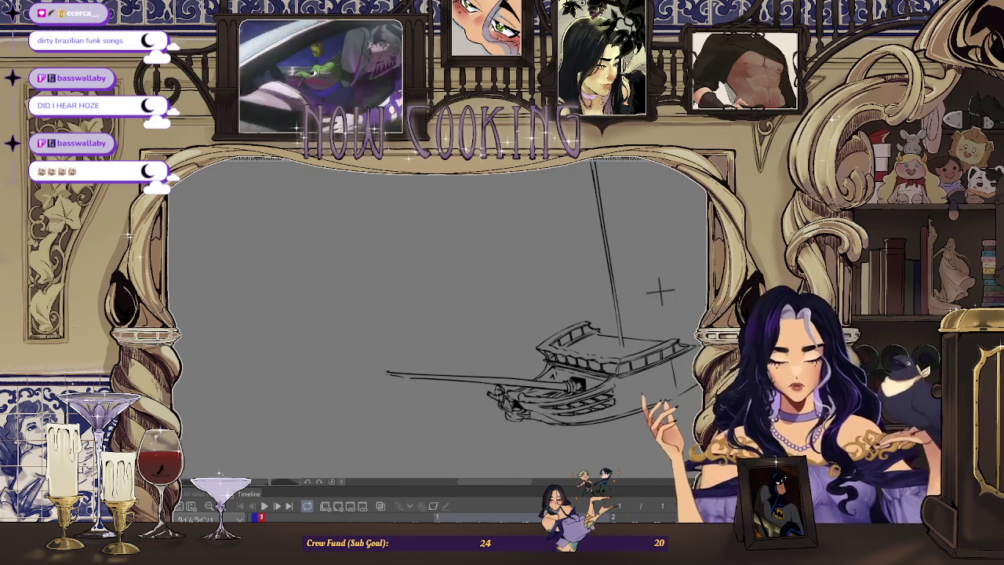
key("h")
scroll(235, 306, "down", 2)
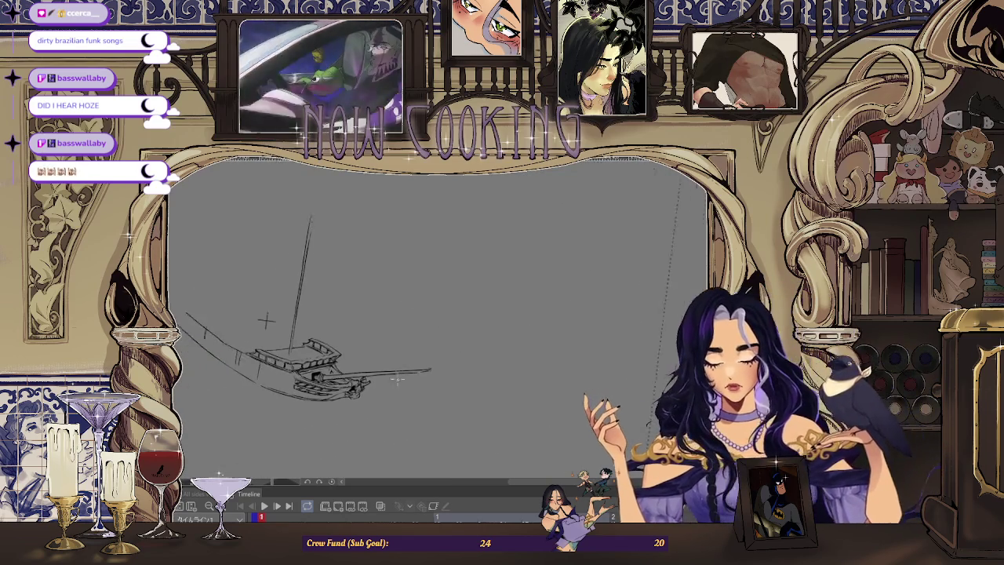
scroll(291, 336, "down", 1)
left_click_drag(298, 337, 392, 439)
scroll(405, 463, "up", 3)
scroll(405, 464, "up", 1)
scroll(434, 307, "up", 1)
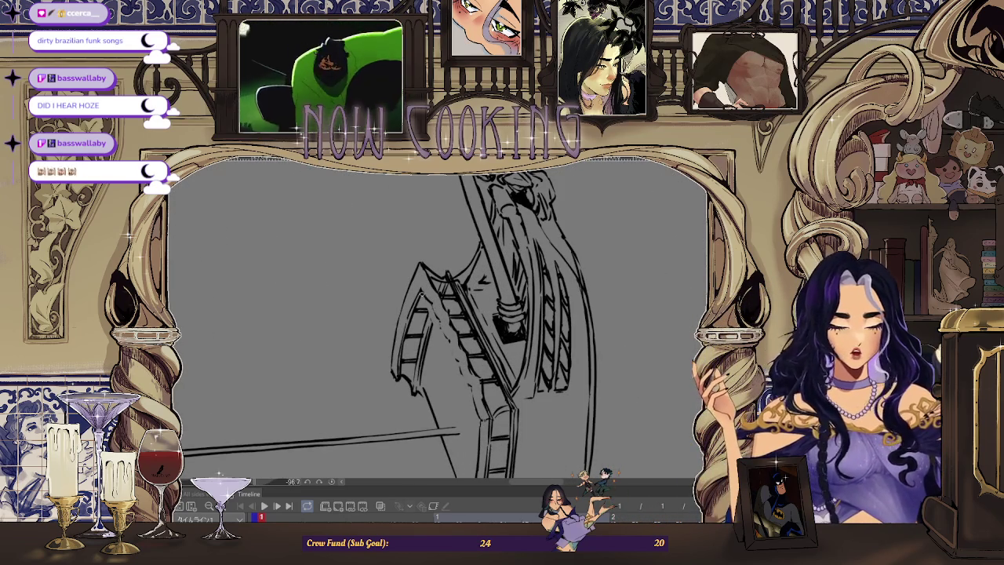
scroll(429, 301, "up", 1)
scroll(429, 302, "up", 1)
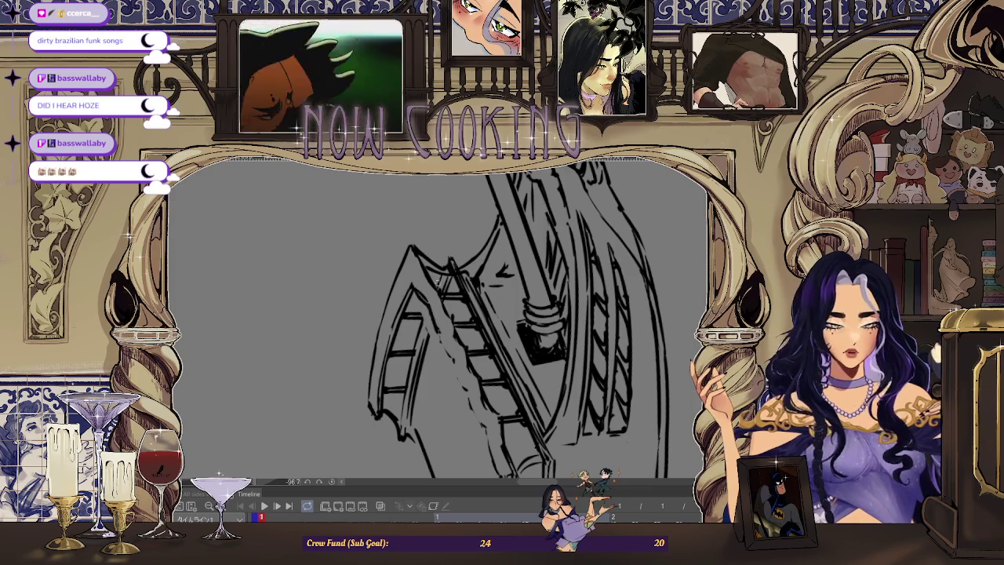
key("ctrl+0")
scroll(296, 260, "down", 1)
scroll(298, 261, "down", 1)
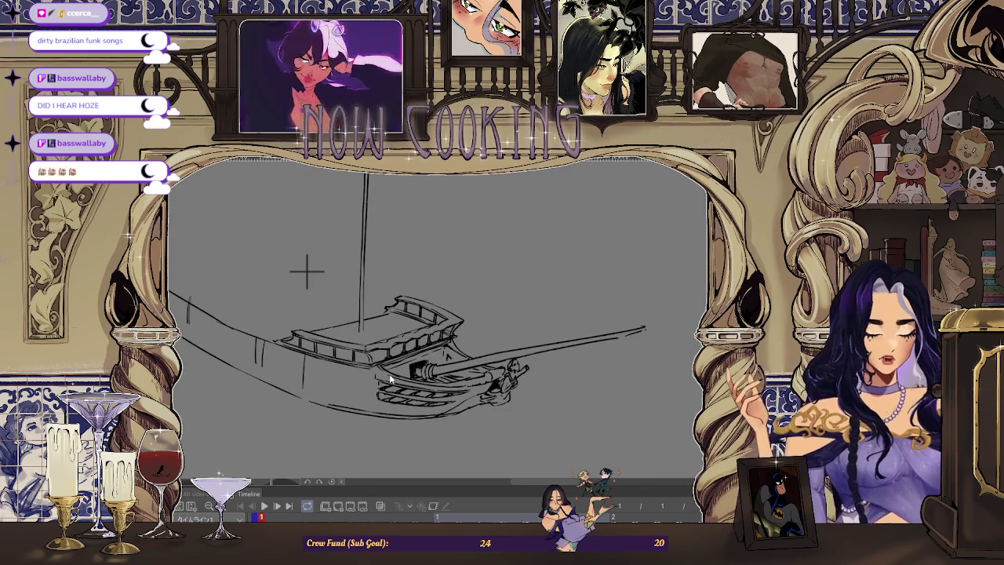
scroll(306, 270, "up", 1)
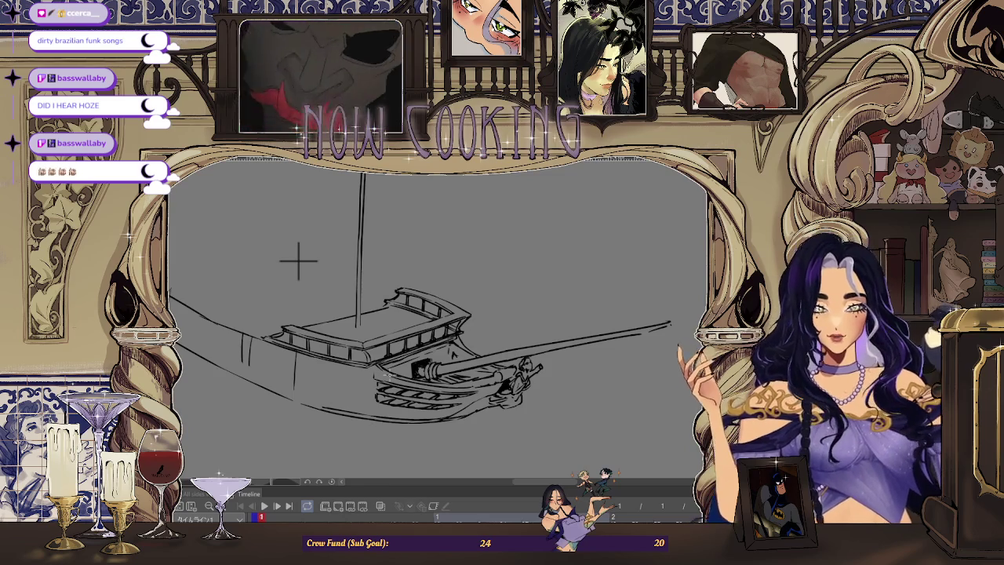
scroll(340, 291, "down", 2)
scroll(392, 319, "down", 1)
scroll(410, 291, "up", 3)
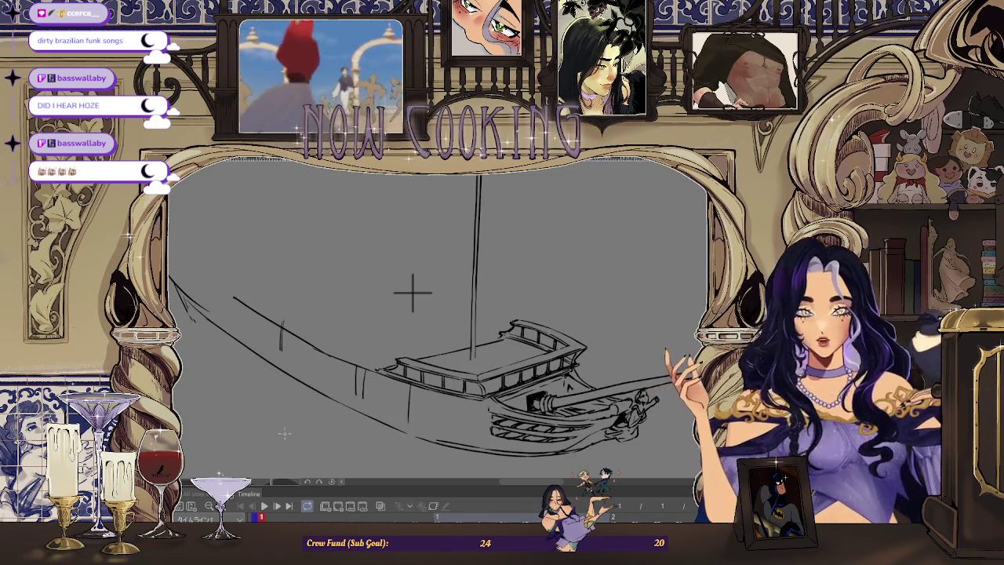
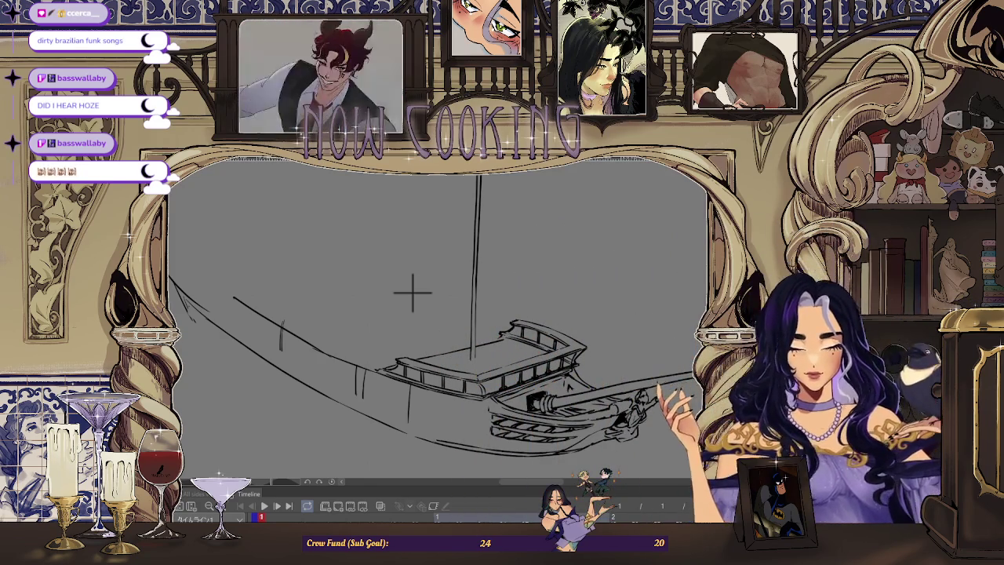
Redraw the upper mast with a second downward pencil line to reinforce it.
scroll(493, 310, "down", 3)
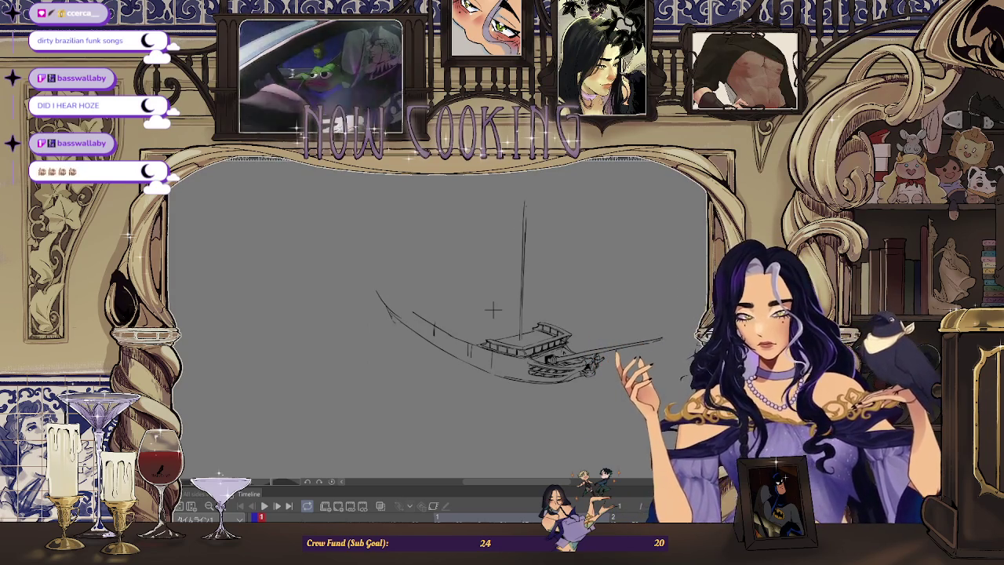
scroll(492, 310, "up", 2)
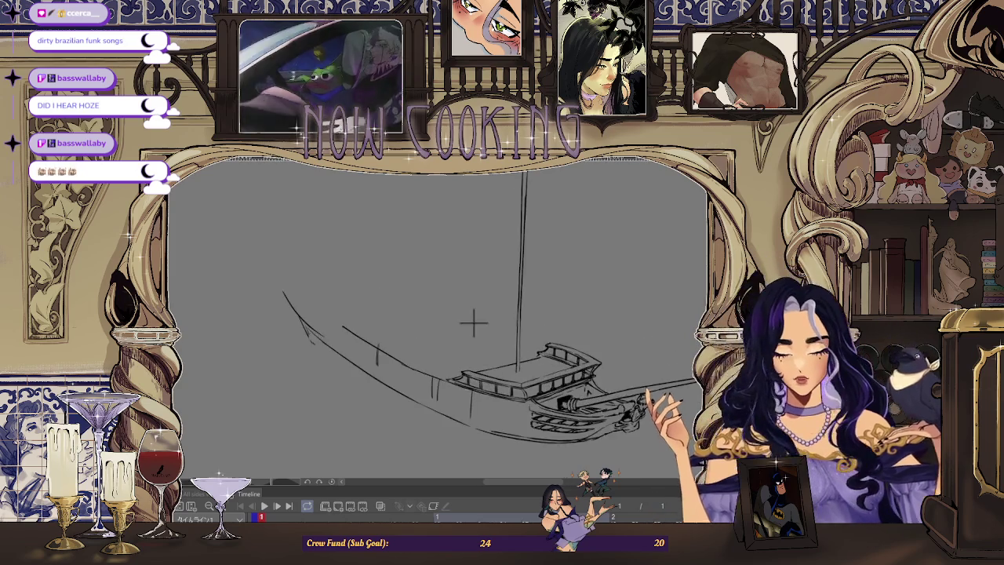
scroll(473, 321, "down", 2)
scroll(491, 320, "up", 1)
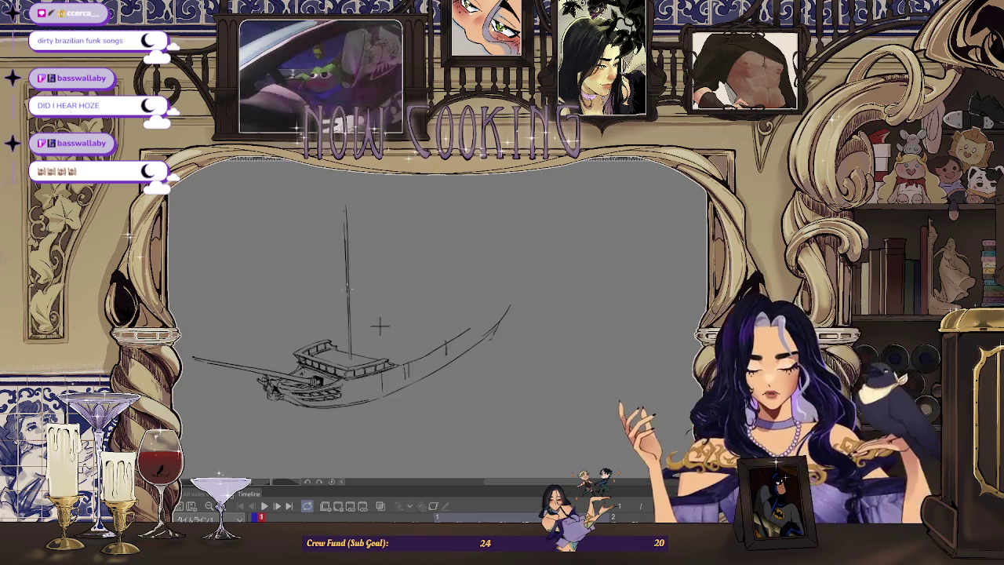
scroll(380, 326, "up", 2)
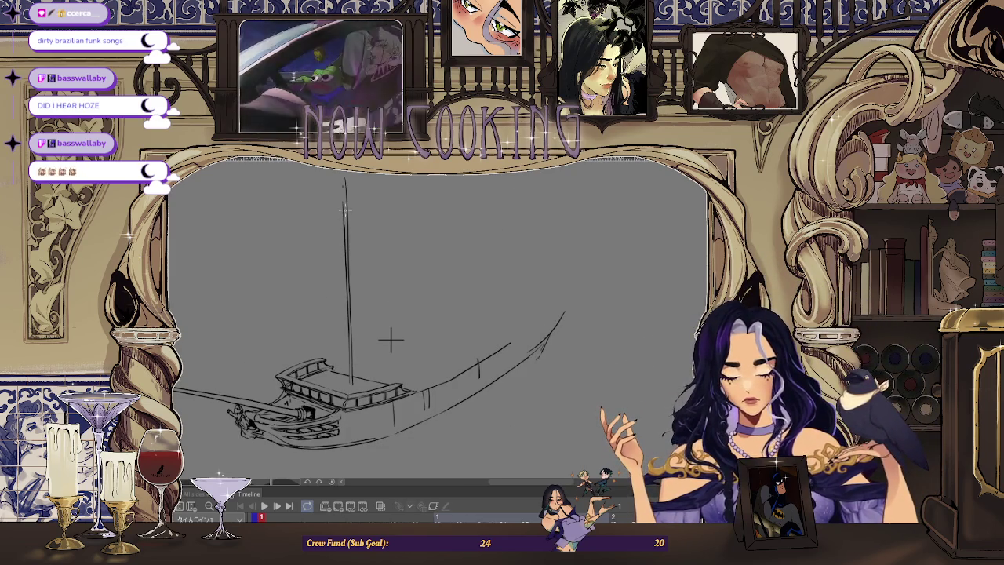
left_click_drag(343, 192, 343, 305)
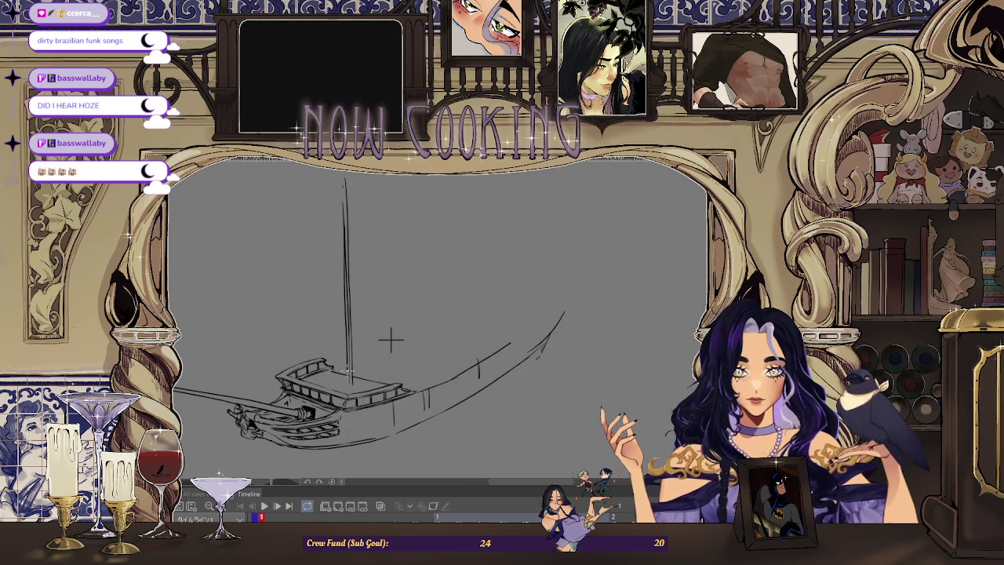
scroll(391, 339, "up", 1)
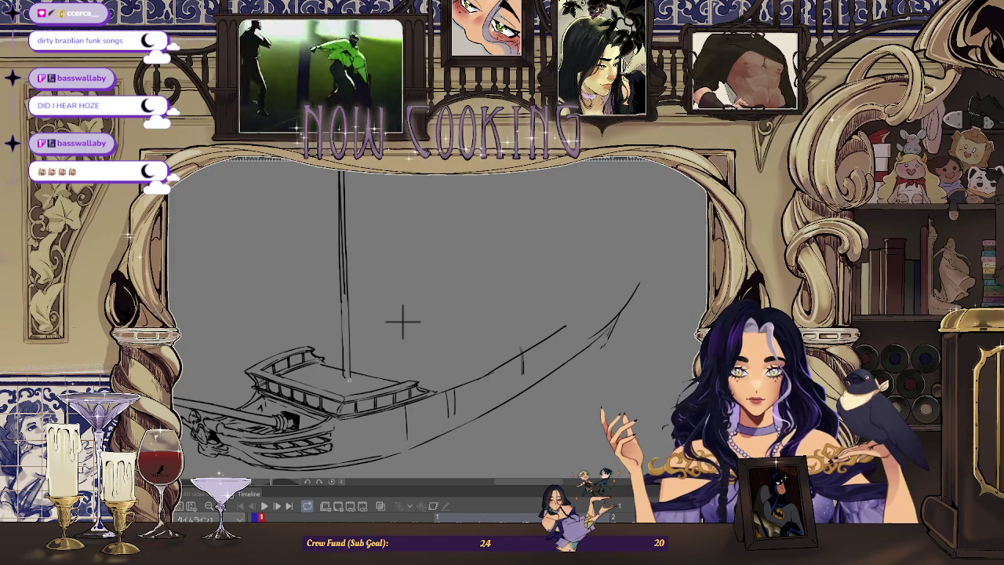
scroll(402, 322, "down", 2)
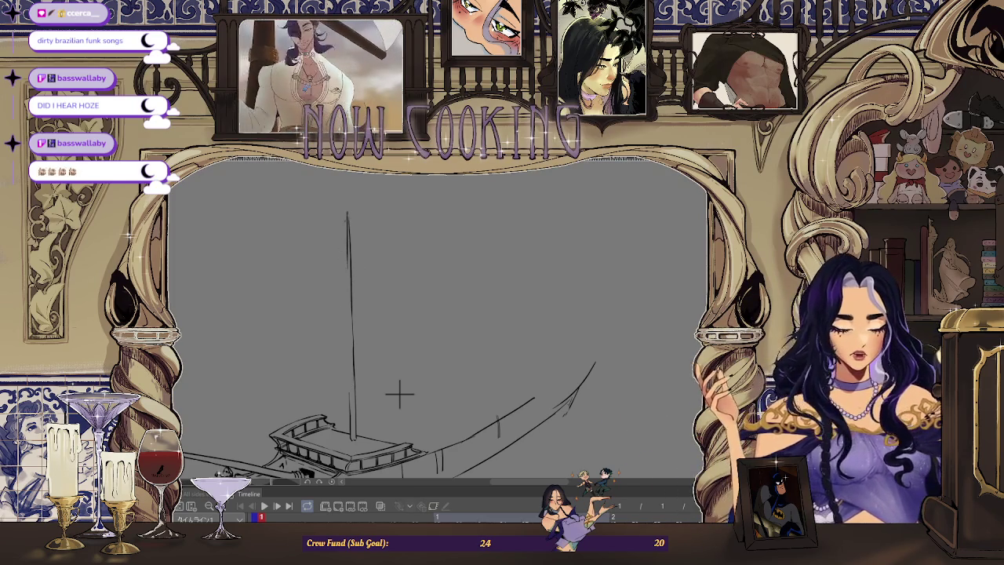
With the view temporarily rotated, draw a second parallel line along the long oar.
key("h")
left_click_drag(516, 332, 484, 252)
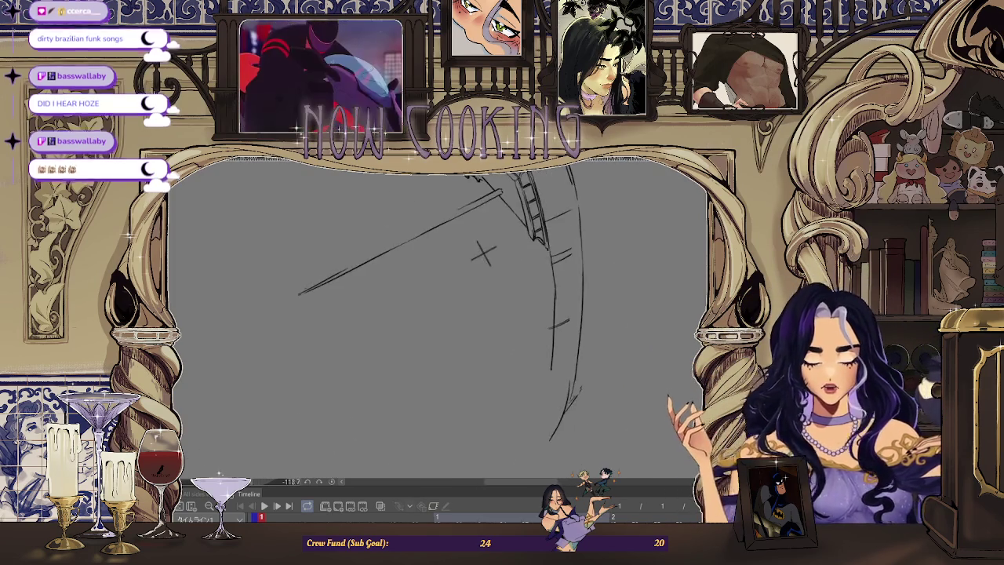
key("h")
key("h")
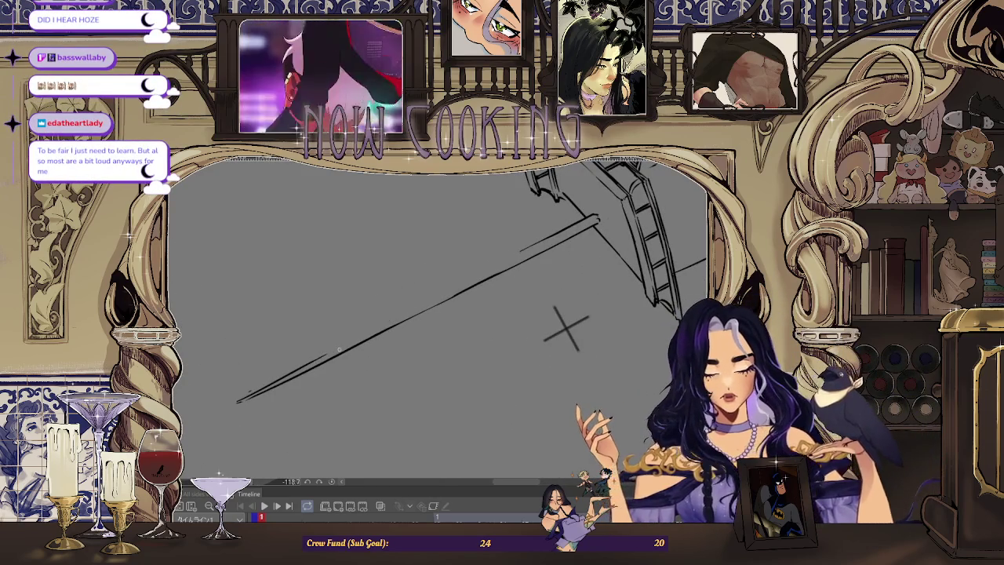
left_click_drag(334, 359, 538, 242)
left_click_drag(418, 313, 534, 263)
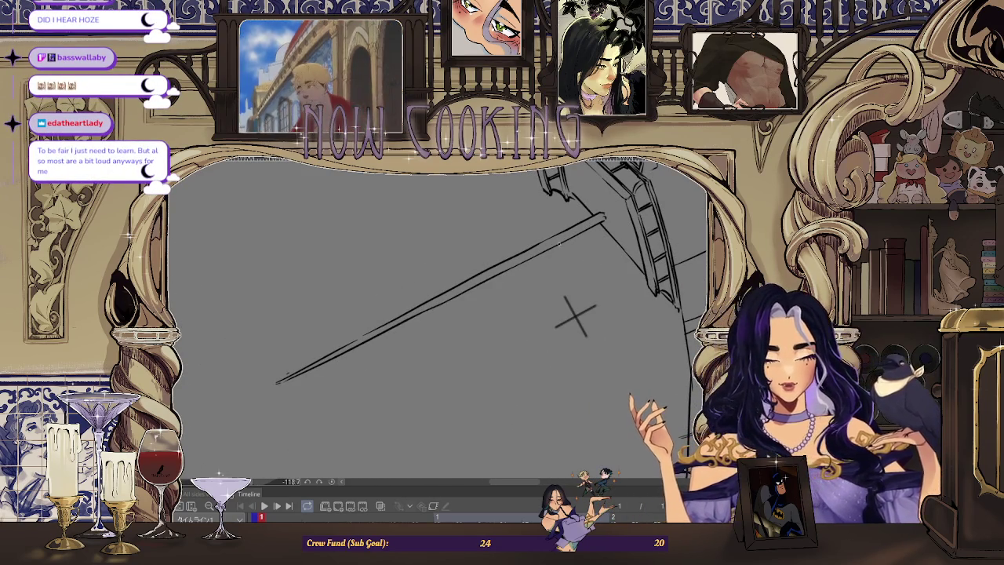
mouse_move(575, 316)
left_mouse_down()
mouse_move(385, 382)
mouse_move(413, 343)
left_mouse_up()
scroll(502, 247, "down", 2)
scroll(521, 271, "down", 2)
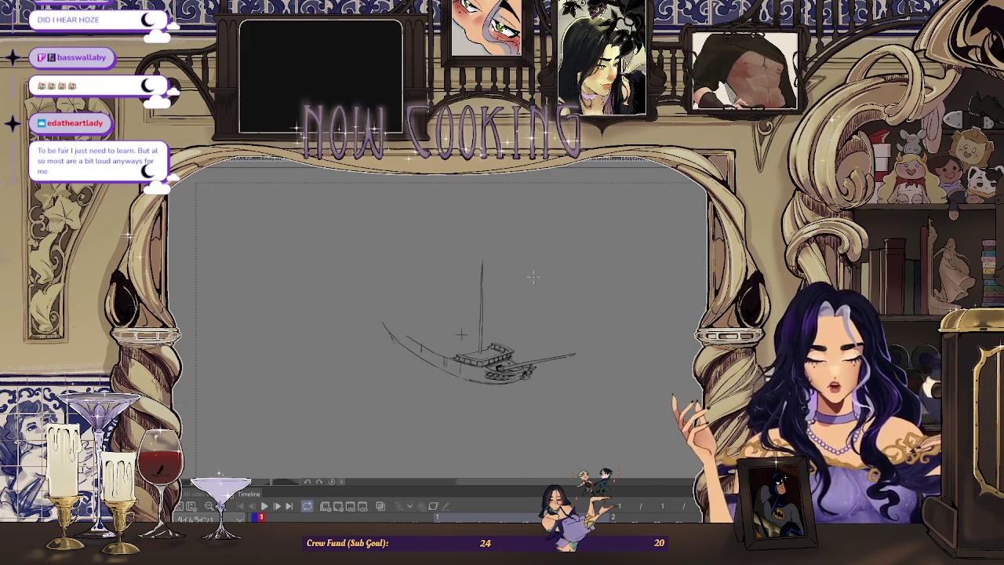
scroll(509, 269, "up", 1)
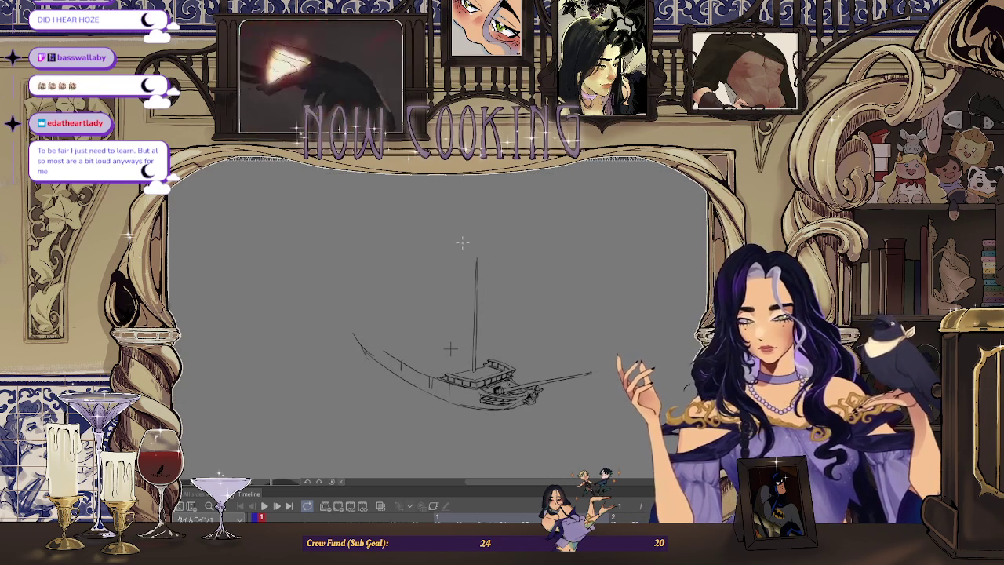
scroll(506, 293, "up", 1)
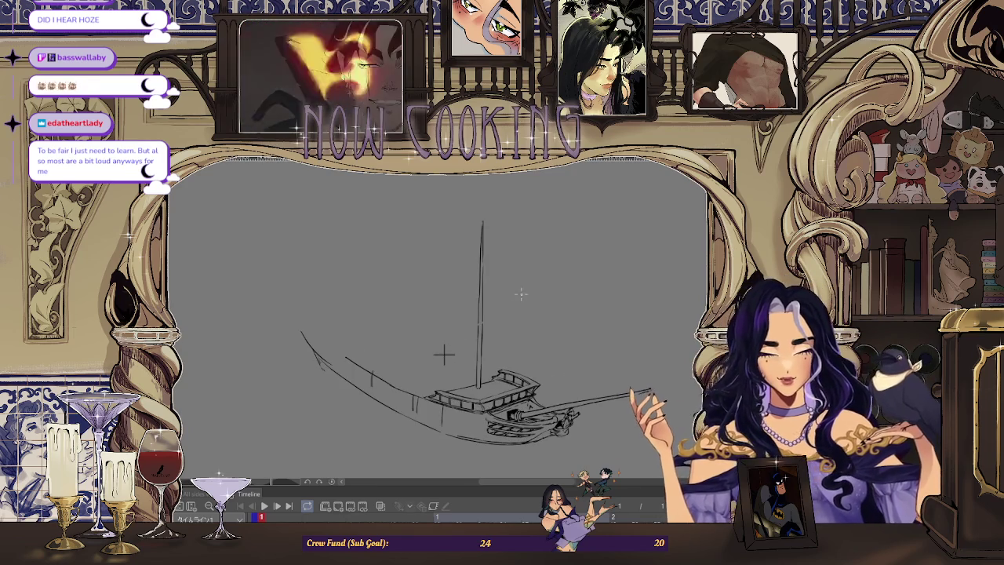
scroll(518, 294, "up", 1)
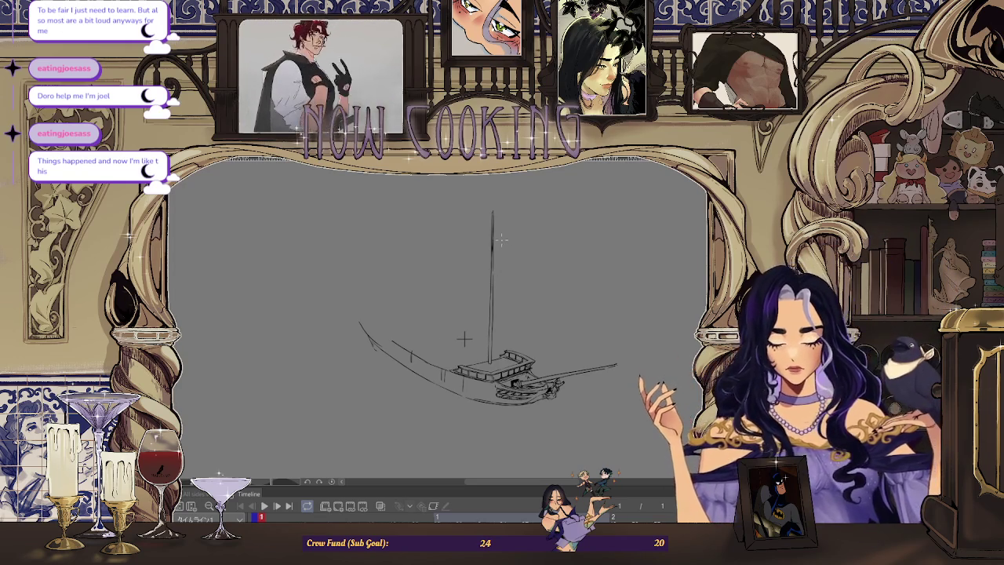
scroll(500, 239, "down", 2)
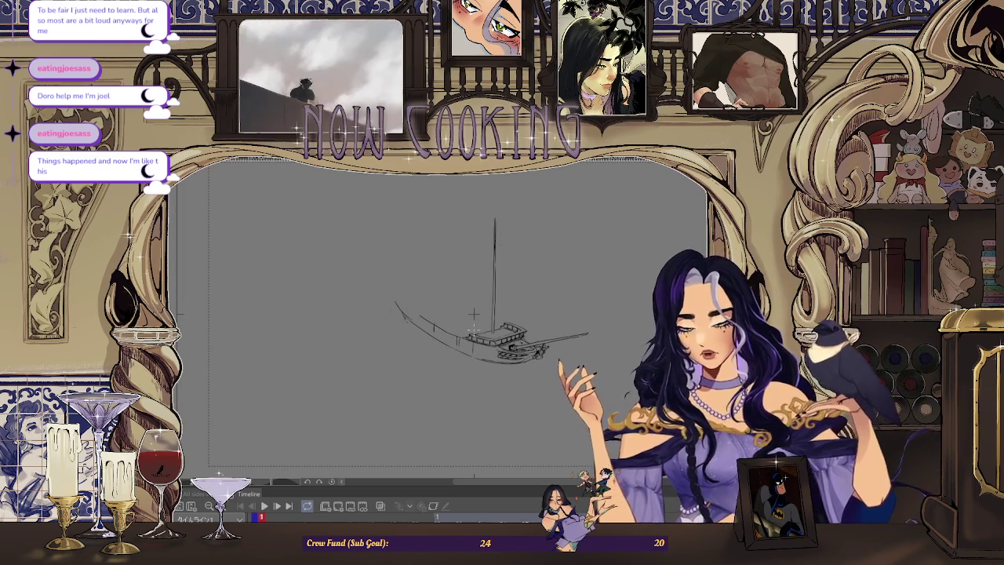
scroll(403, 274, "up", 2)
scroll(385, 253, "up", 1)
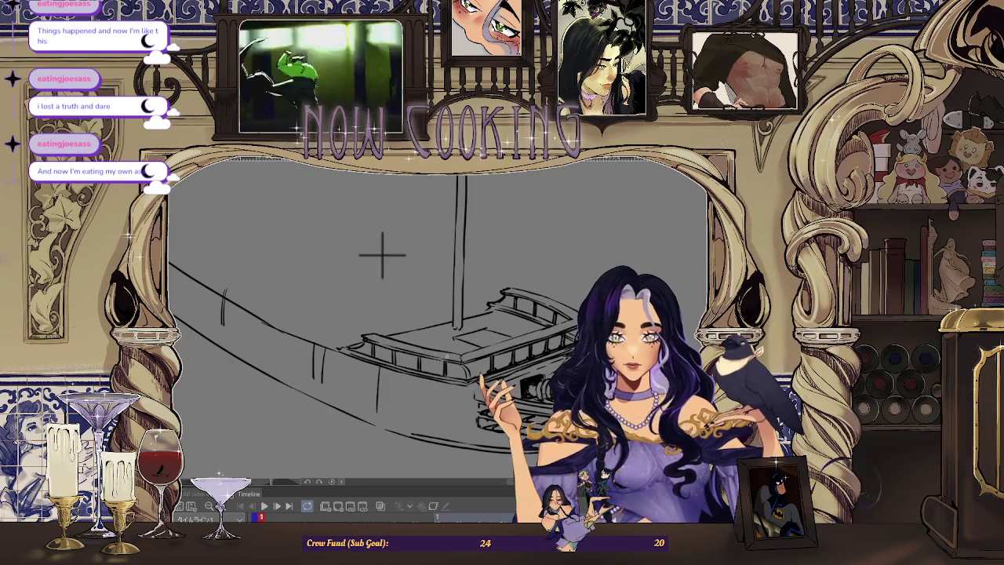
scroll(384, 256, "up", 2)
scroll(327, 202, "up", 1)
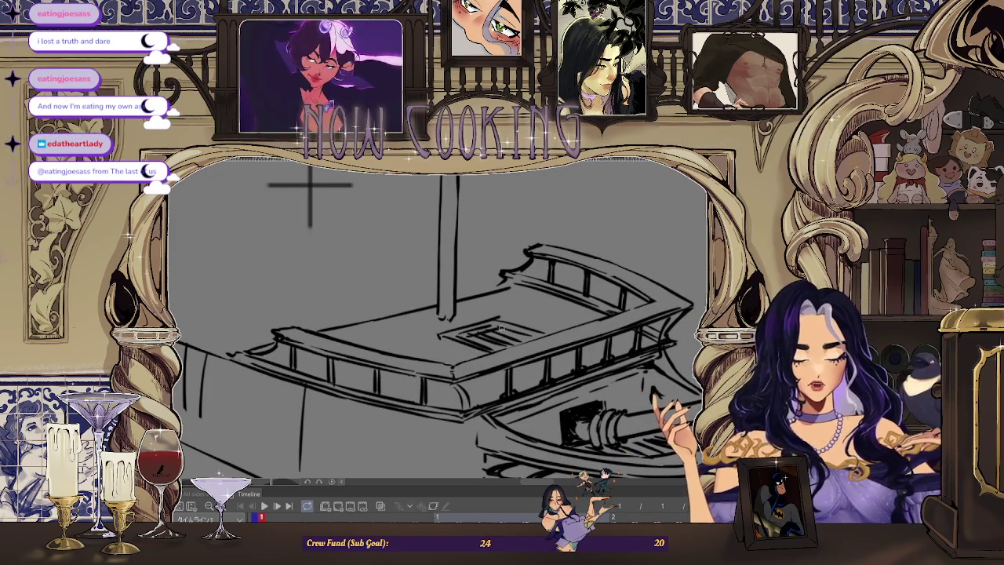
scroll(463, 282, "down", 3)
scroll(497, 303, "down", 2)
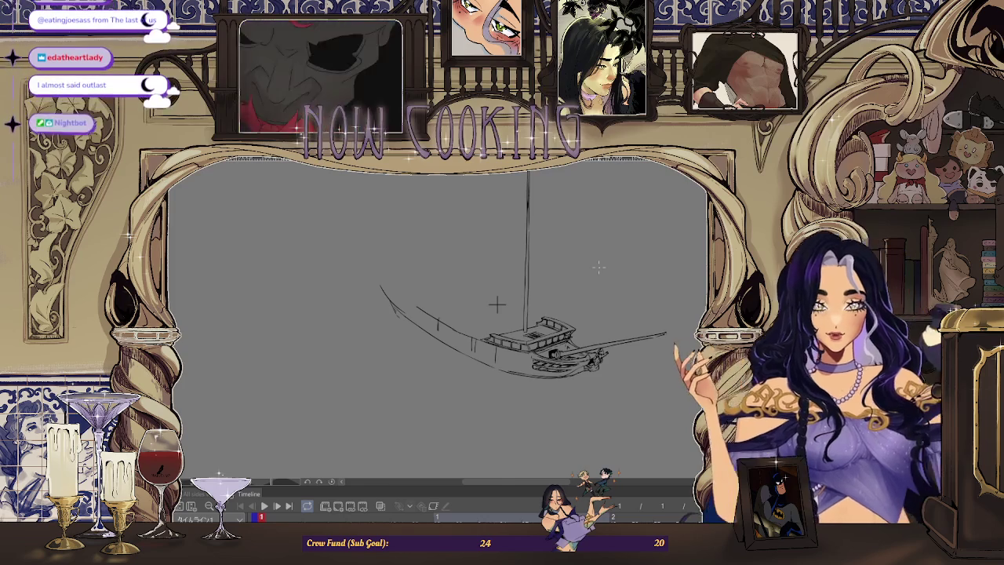
left_click_drag(496, 305, 369, 303)
scroll(306, 337, "up", 3)
scroll(306, 339, "up", 2)
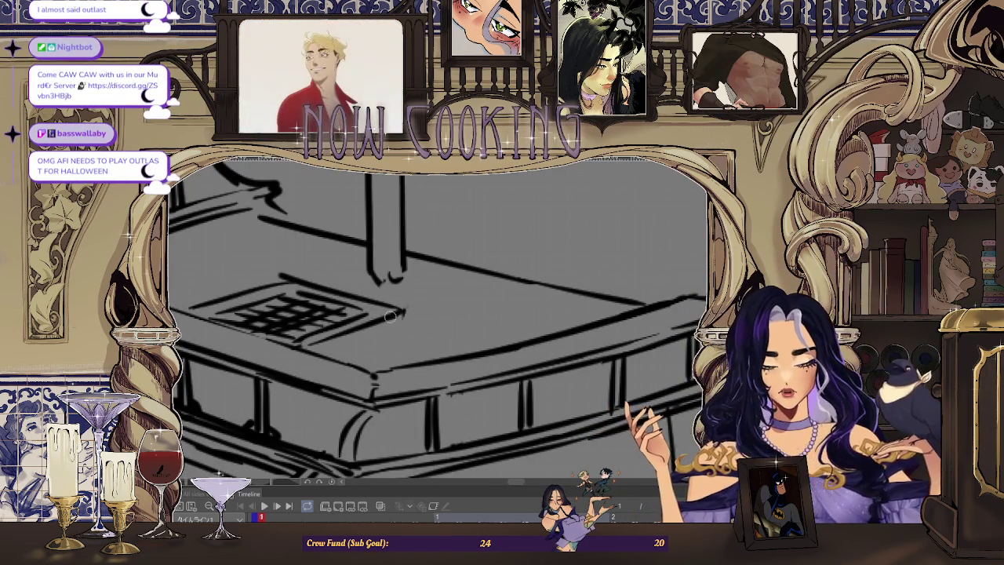
scroll(330, 351, "down", 3)
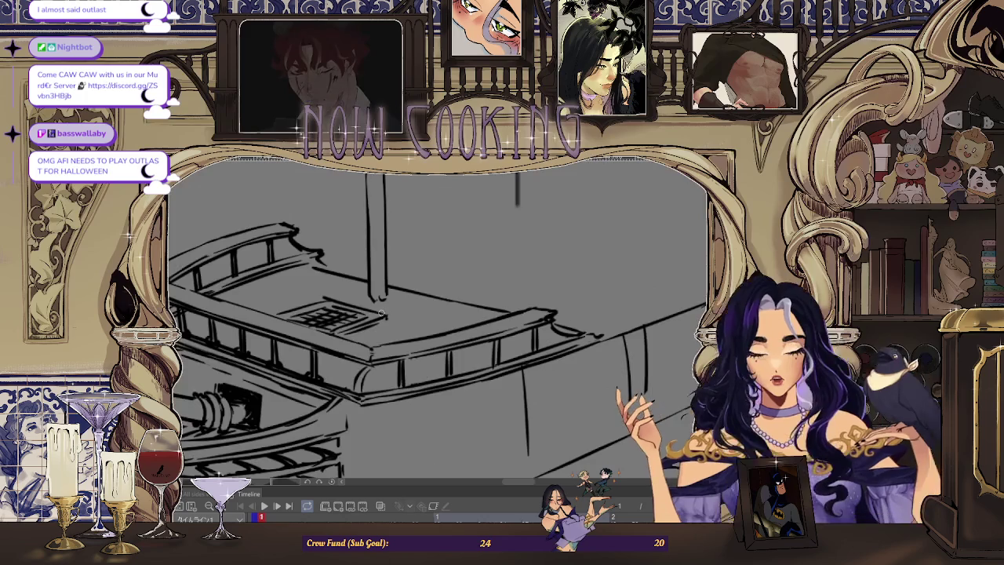
scroll(523, 299, "down", 2)
scroll(523, 299, "up", 2)
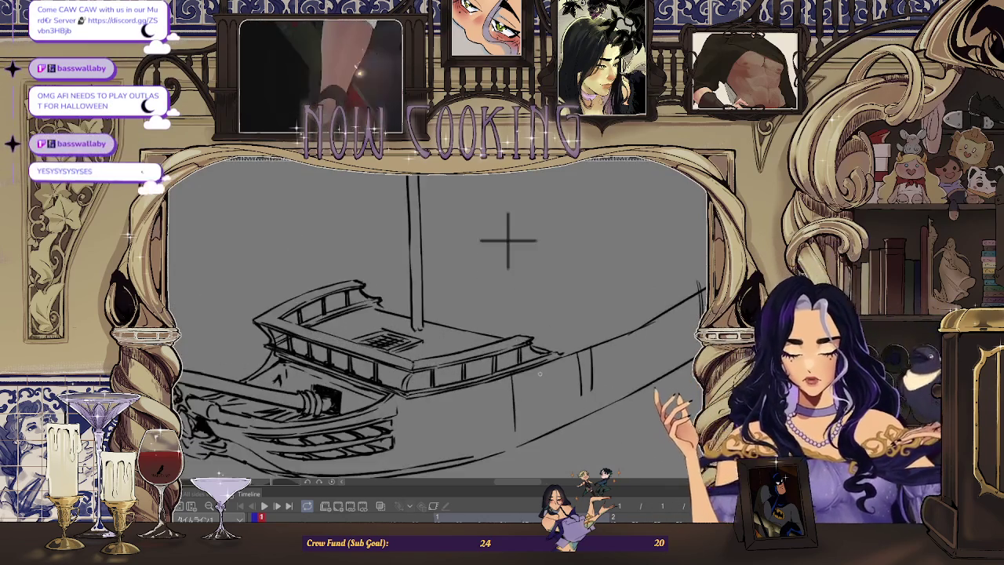
scroll(511, 231, "up", 2)
scroll(414, 360, "up", 2)
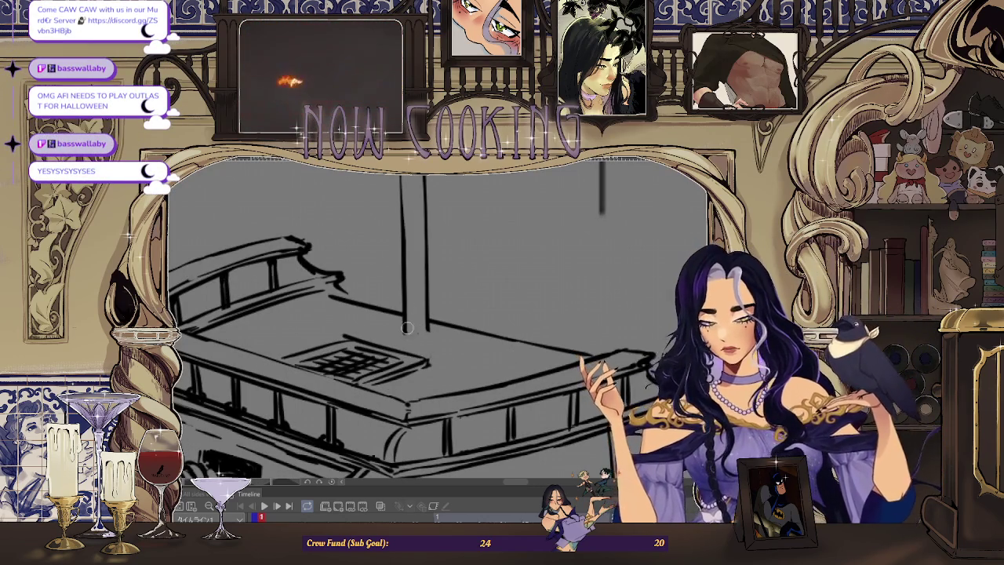
scroll(411, 379, "up", 1)
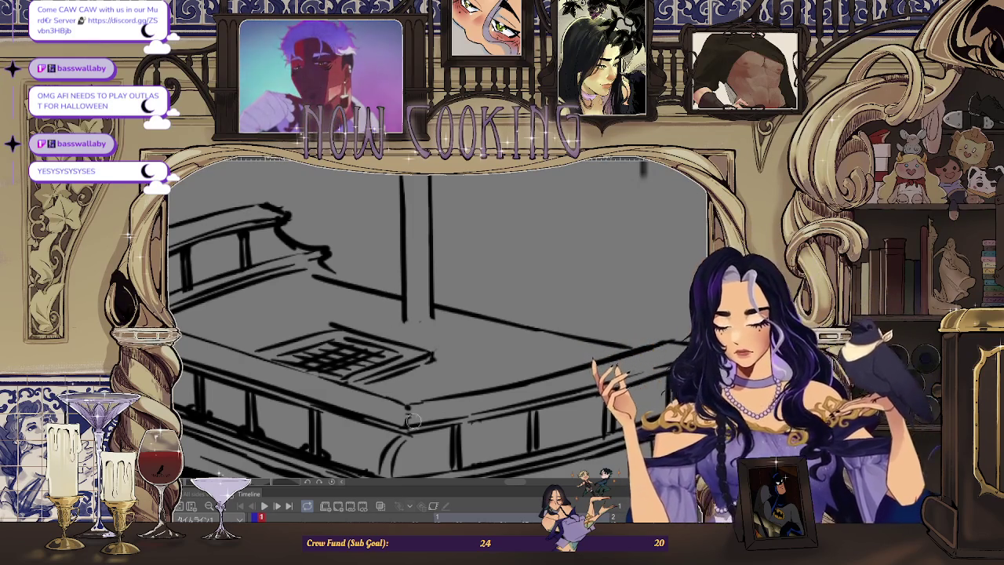
scroll(420, 382, "down", 2)
scroll(427, 330, "down", 2)
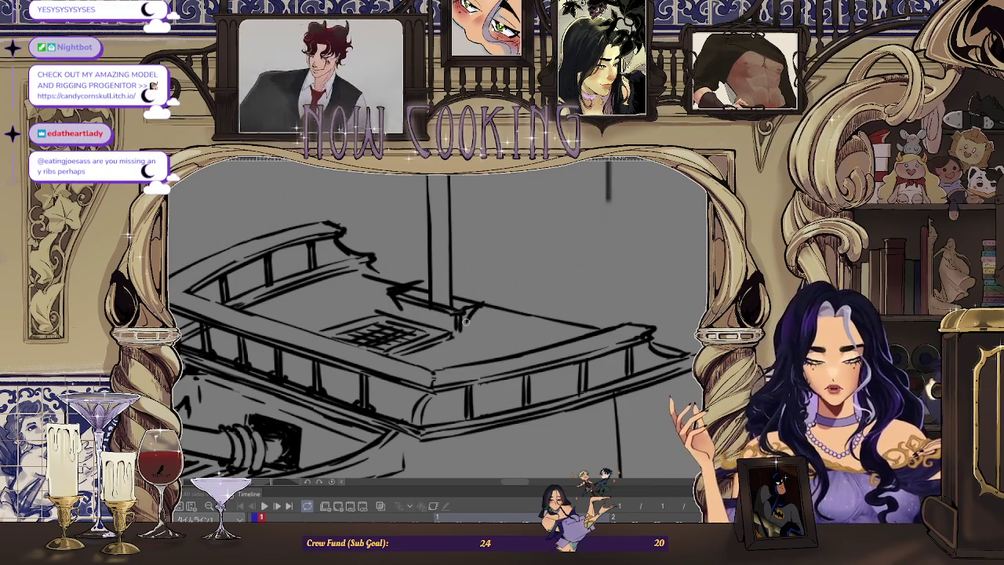
Zoom in and out around the ship sketch to inspect the drawing.
scroll(398, 311, "down", 5)
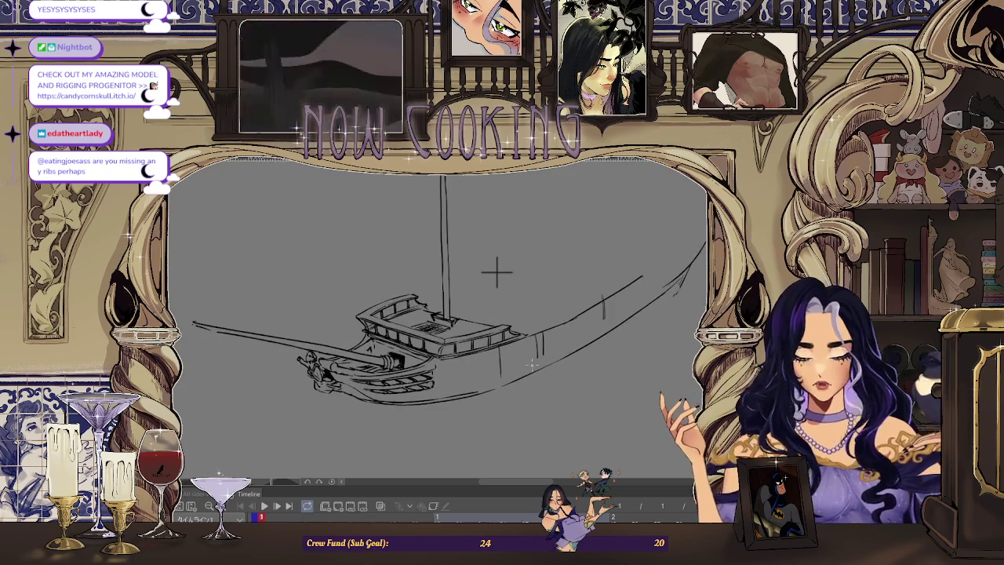
scroll(497, 272, "down", 2)
scroll(466, 312, "up", 1)
scroll(455, 303, "down", 2)
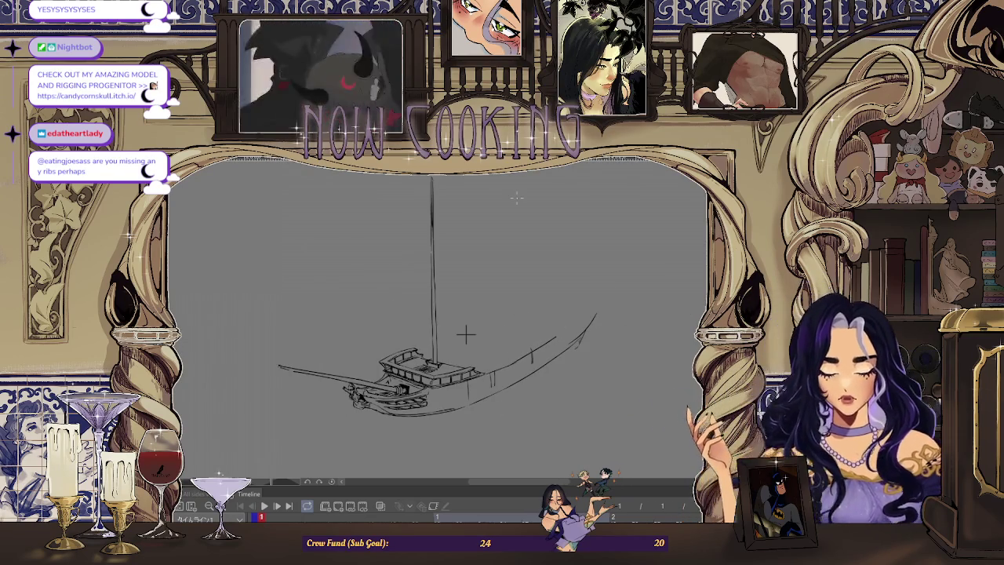
scroll(464, 328, "up", 1)
scroll(475, 308, "up", 1)
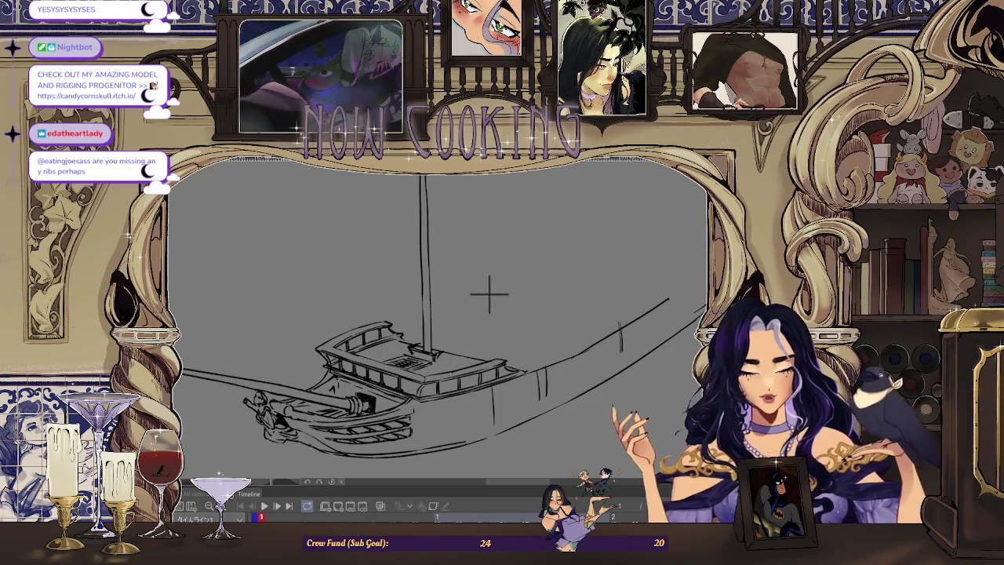
scroll(492, 287, "up", 1)
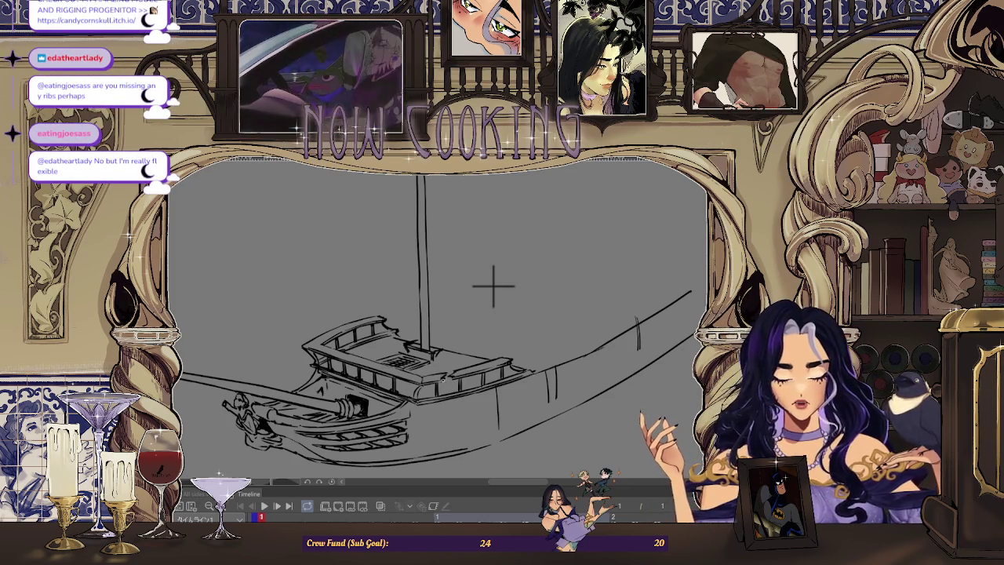
scroll(492, 287, "down", 2)
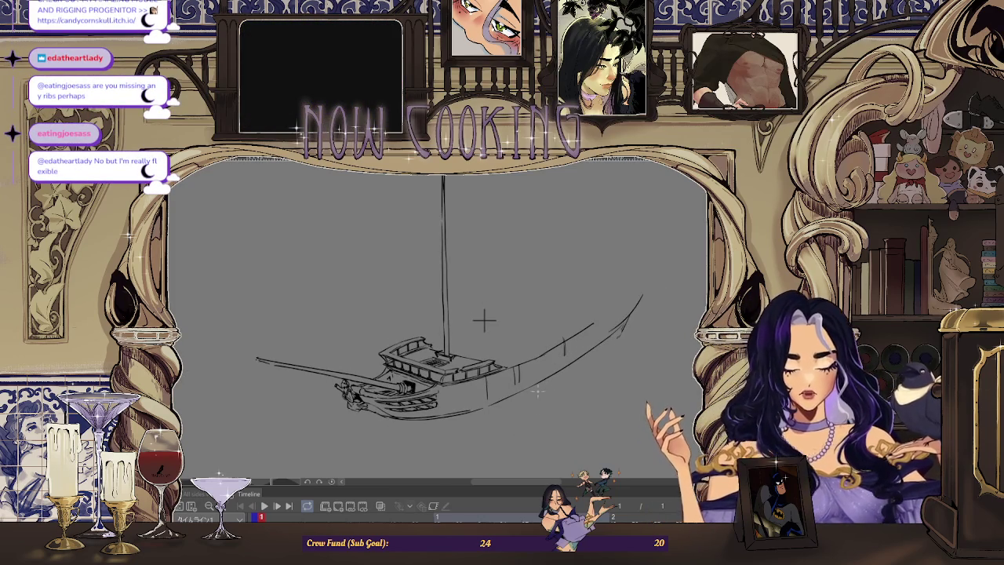
scroll(484, 320, "up", 1)
scroll(473, 316, "up", 2)
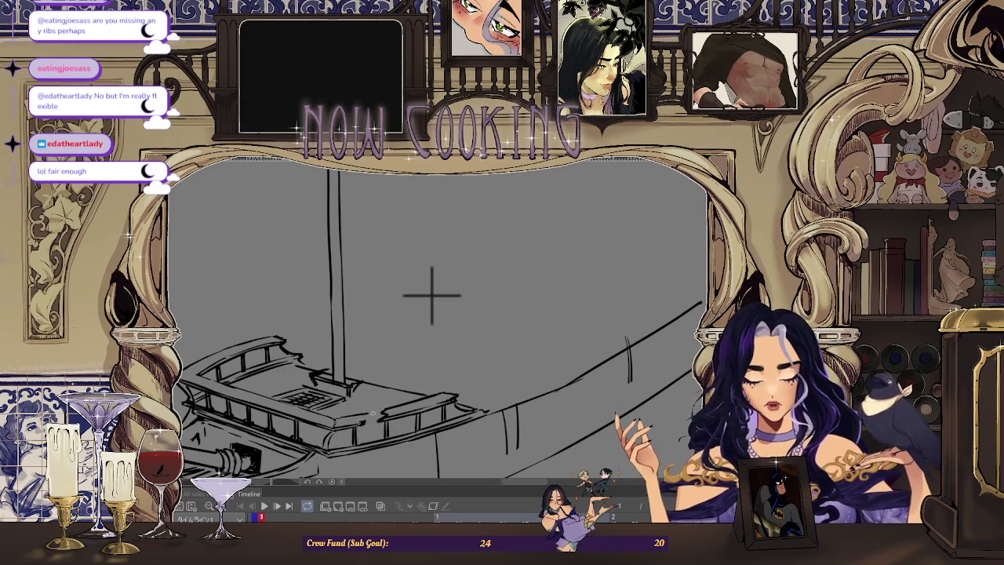
scroll(416, 350, "down", 2)
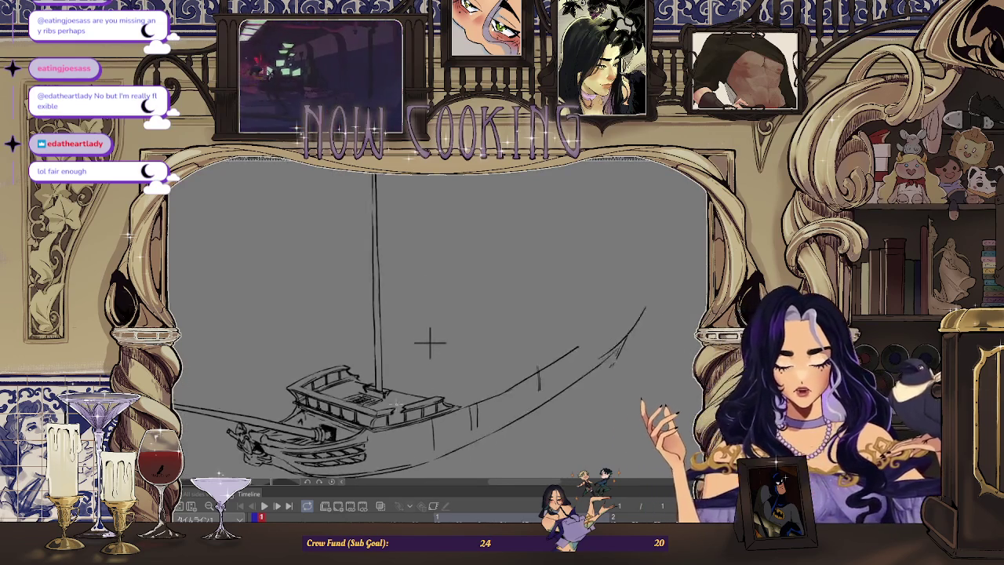
scroll(426, 348, "up", 3)
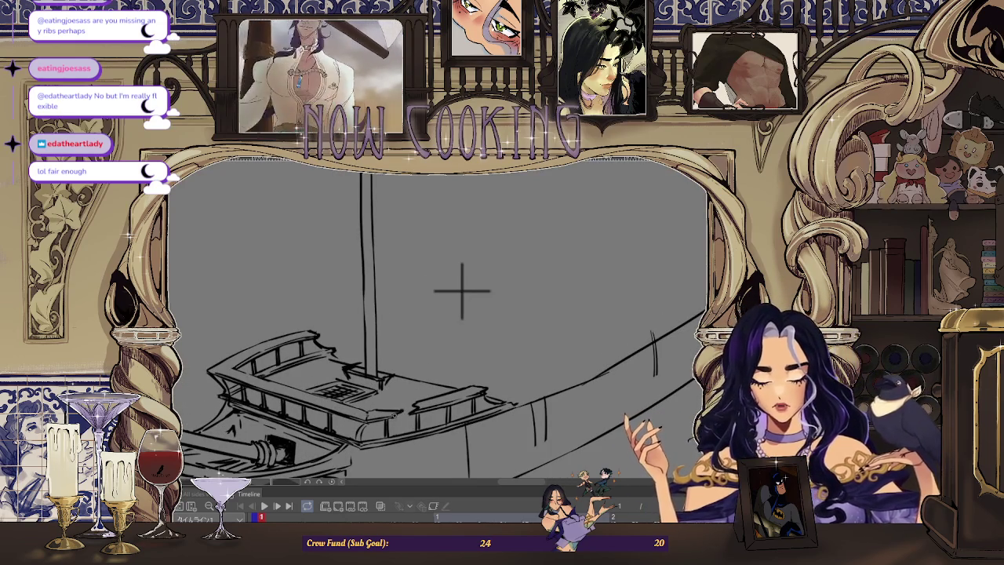
scroll(406, 387, "down", 1)
scroll(406, 388, "up", 2)
scroll(407, 387, "up", 1)
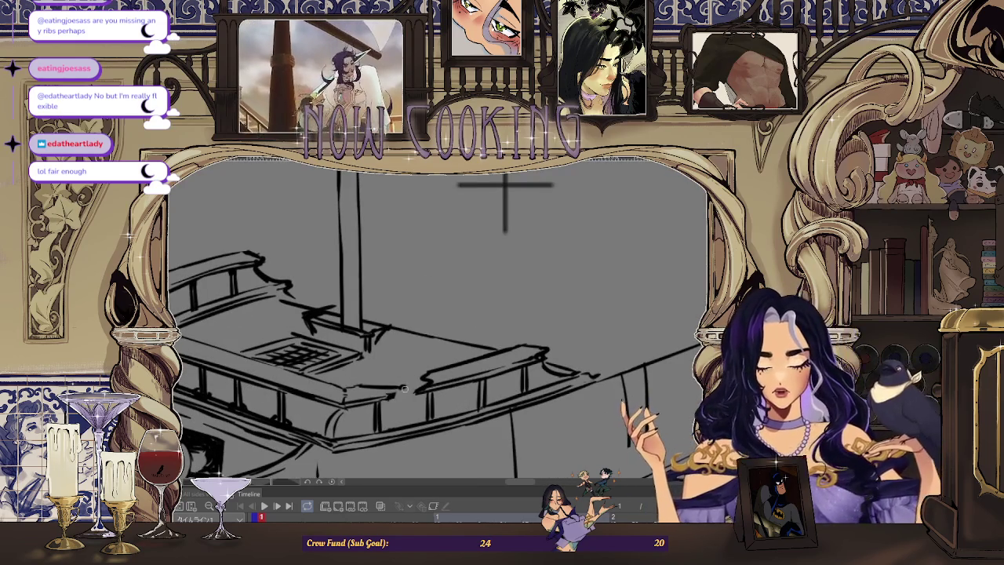
scroll(407, 388, "down", 1)
scroll(406, 388, "down", 1)
scroll(419, 362, "up", 3)
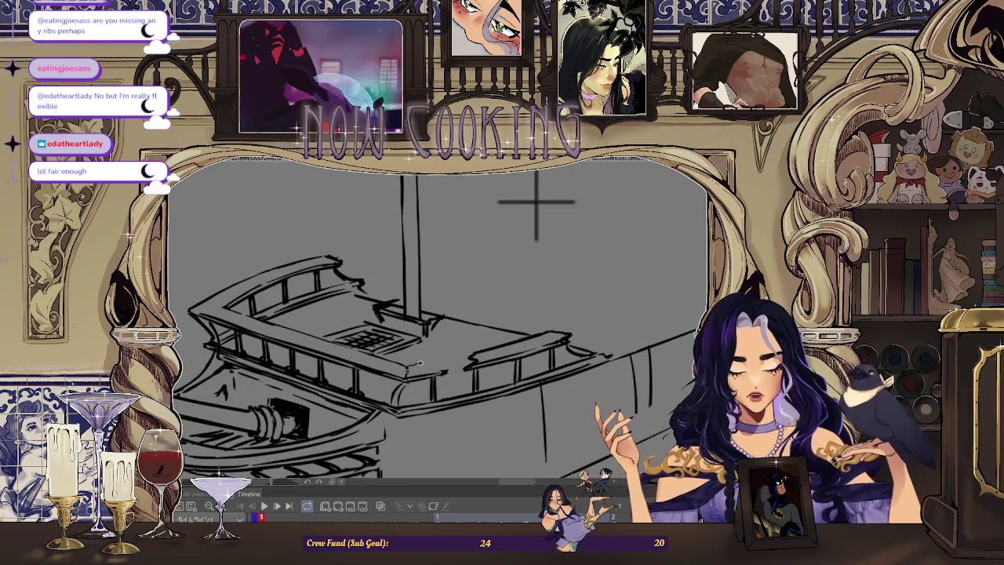
scroll(451, 372, "down", 1)
scroll(455, 372, "up", 1)
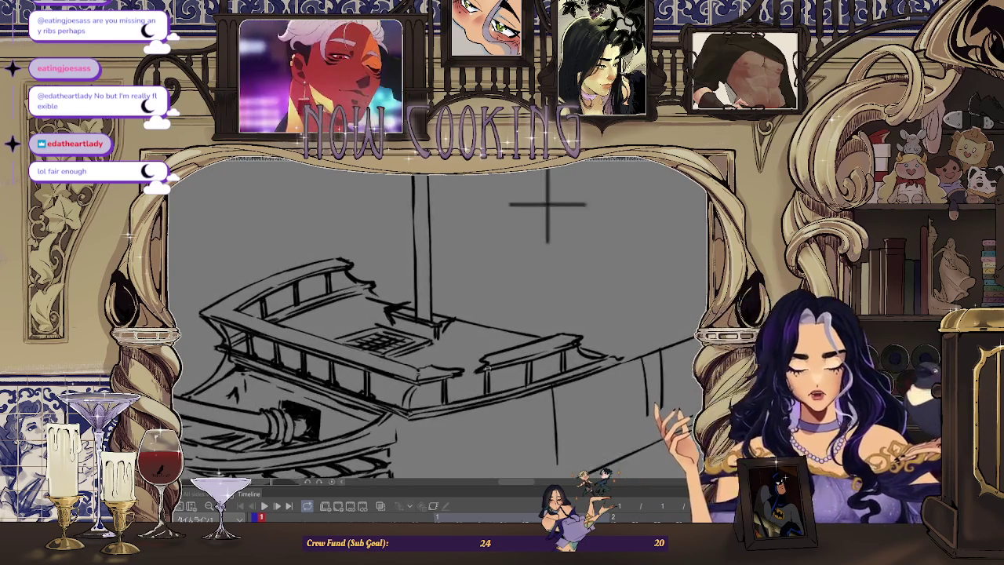
scroll(463, 371, "up", 1)
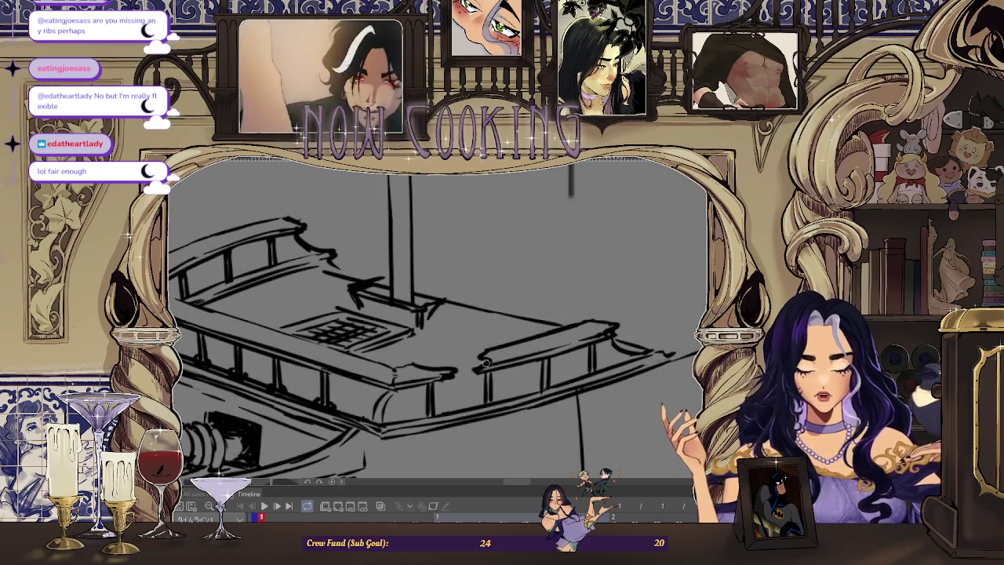
scroll(478, 373, "down", 3)
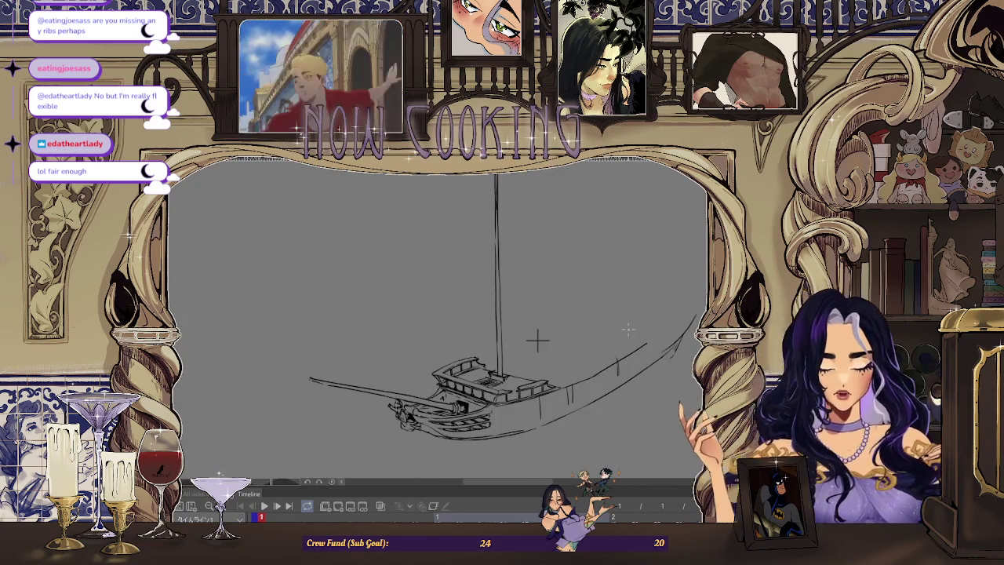
Mirror the canvas view horizontally and draw a long yard line across the mast.
key("h")
scroll(330, 340, "down", 1)
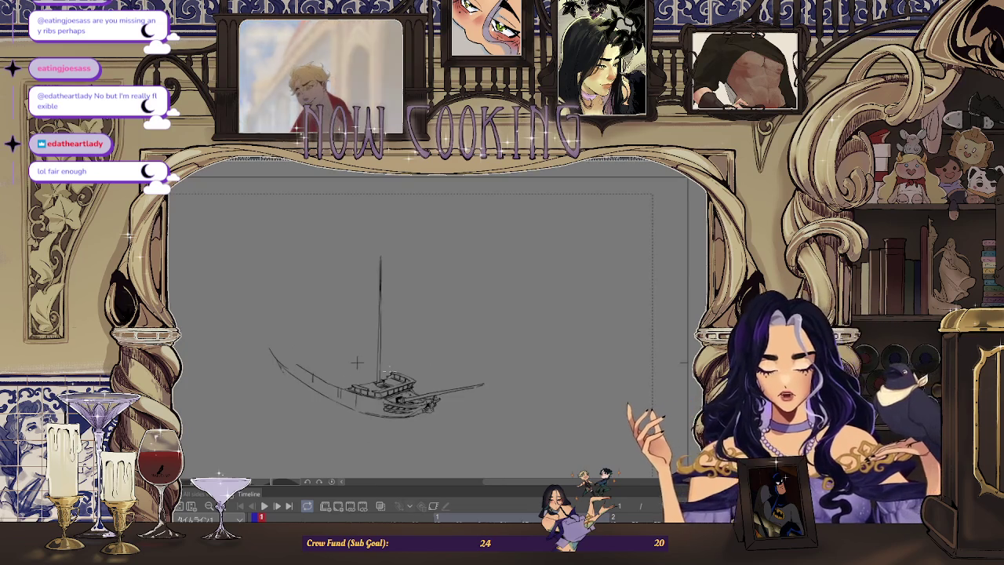
scroll(343, 303, "up", 2)
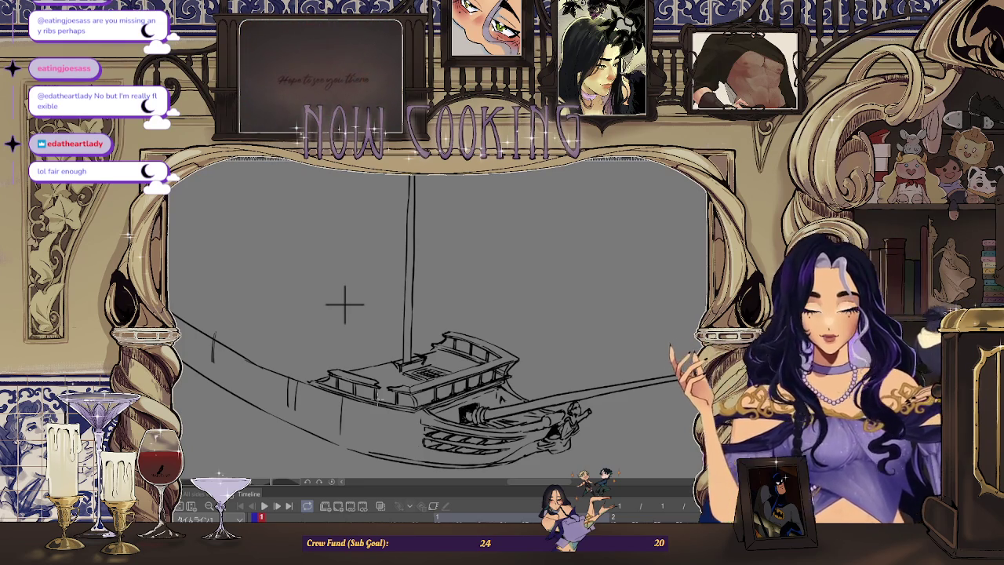
scroll(345, 304, "down", 3)
scroll(401, 346, "up", 1)
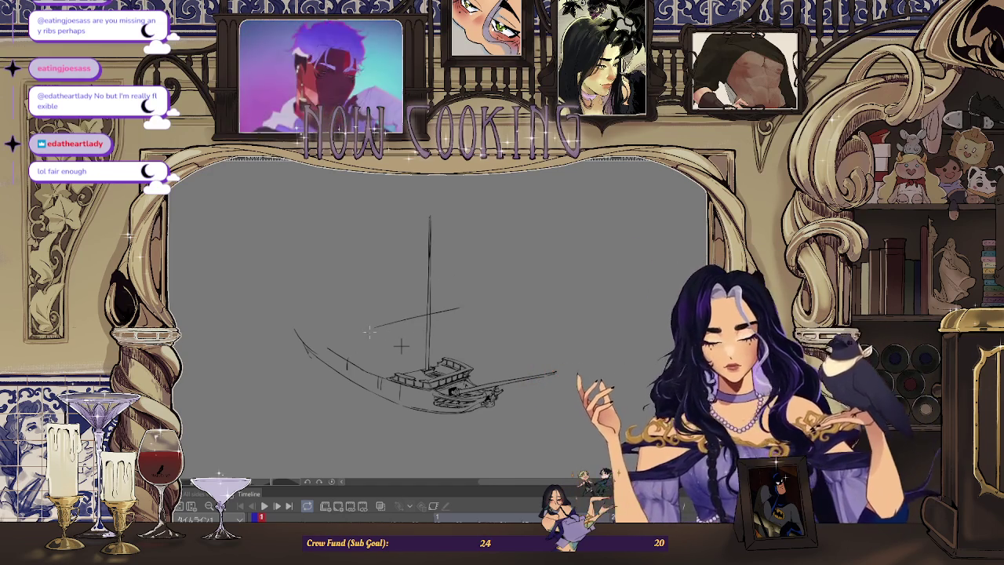
mouse_move(474, 306)
left_mouse_down()
mouse_move(367, 329)
mouse_move(478, 308)
left_mouse_up()
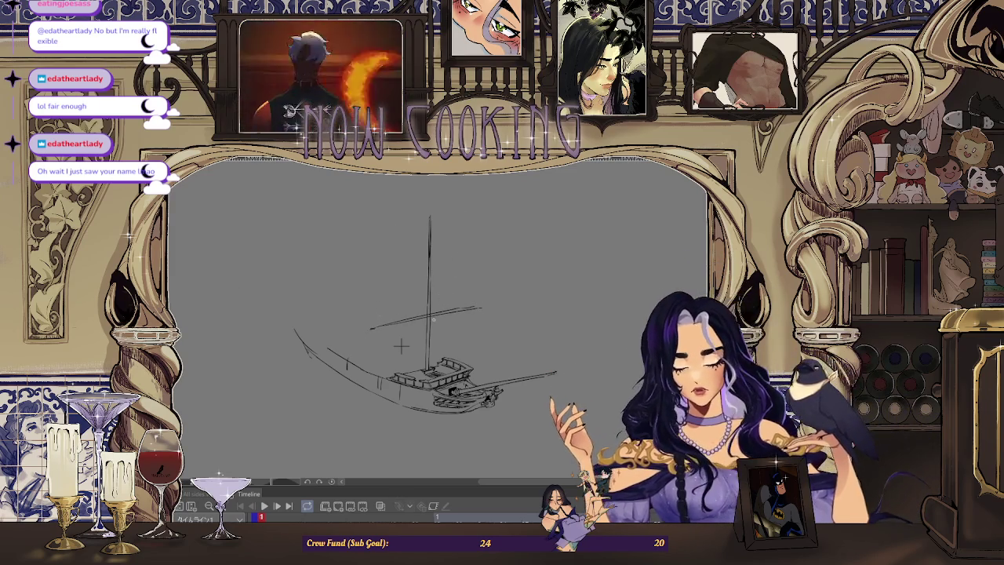
Erase the excess left and right ends of the yard line.
left_click_drag(372, 328, 383, 318)
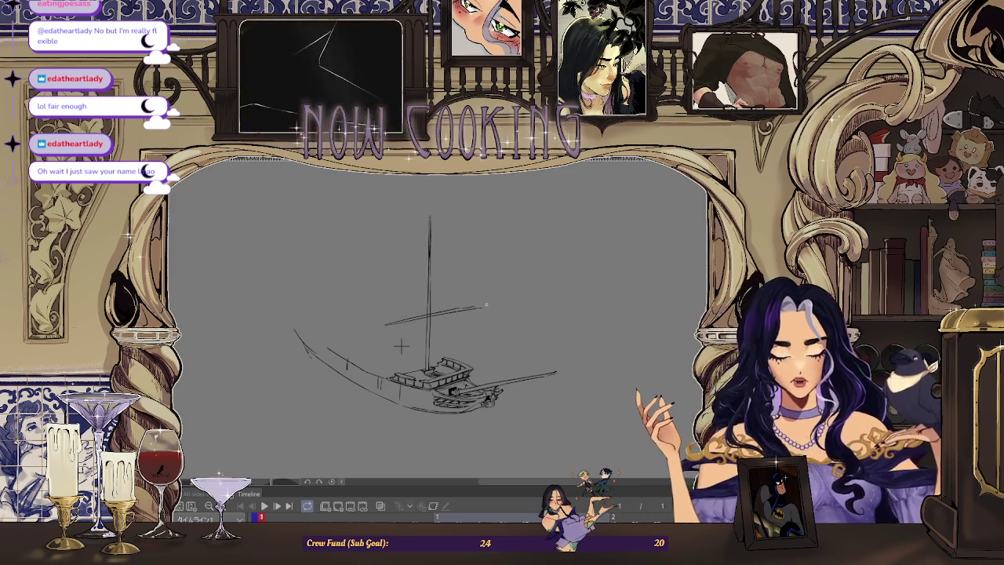
left_click_drag(478, 302, 474, 314)
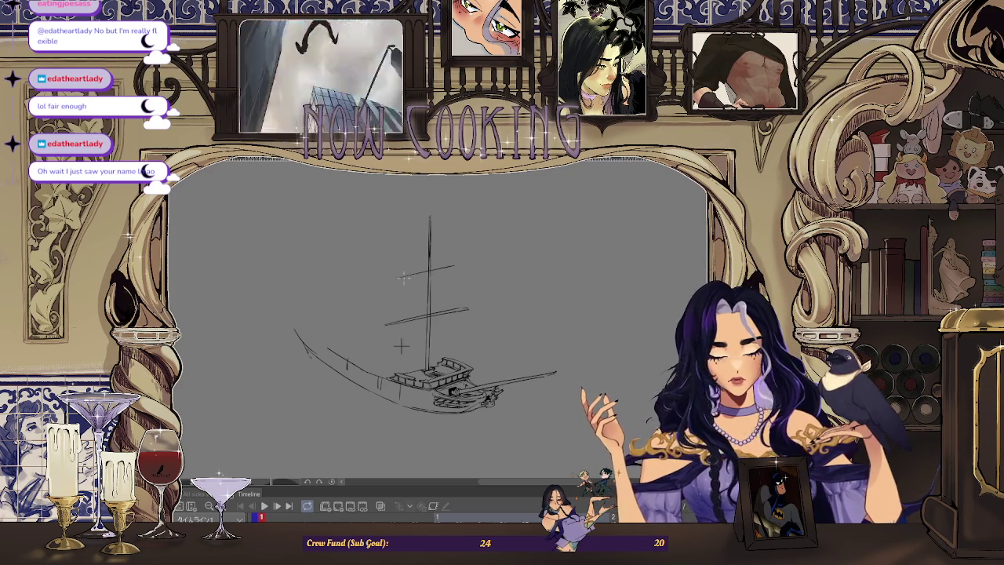
key("ctrl+0")
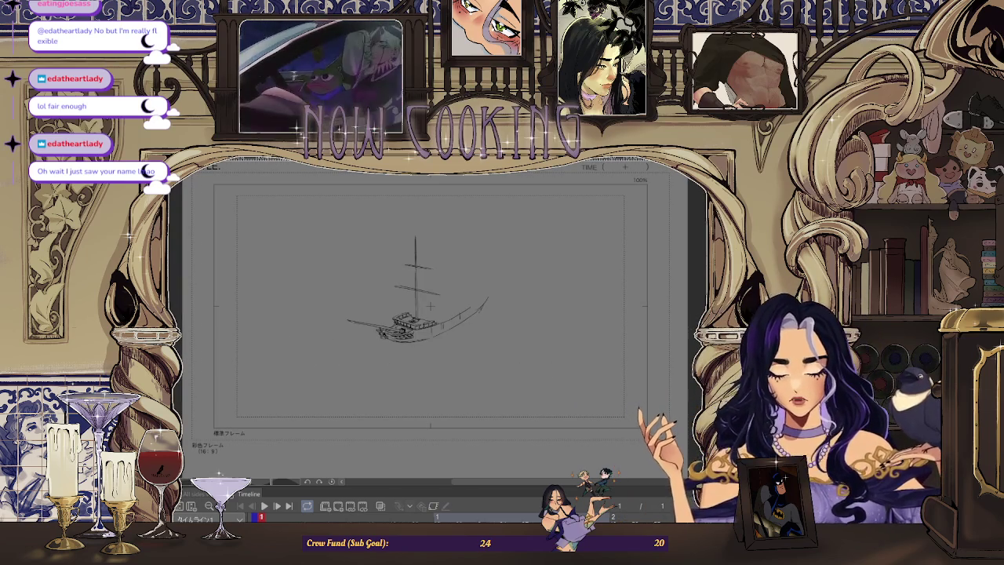
Rotate the canvas to a comfortable angle and draw another crossbar across the mast.
mouse_move(430, 306)
left_mouse_down()
mouse_move(453, 227)
mouse_move(437, 253)
left_mouse_up()
scroll(443, 274, "up", 2)
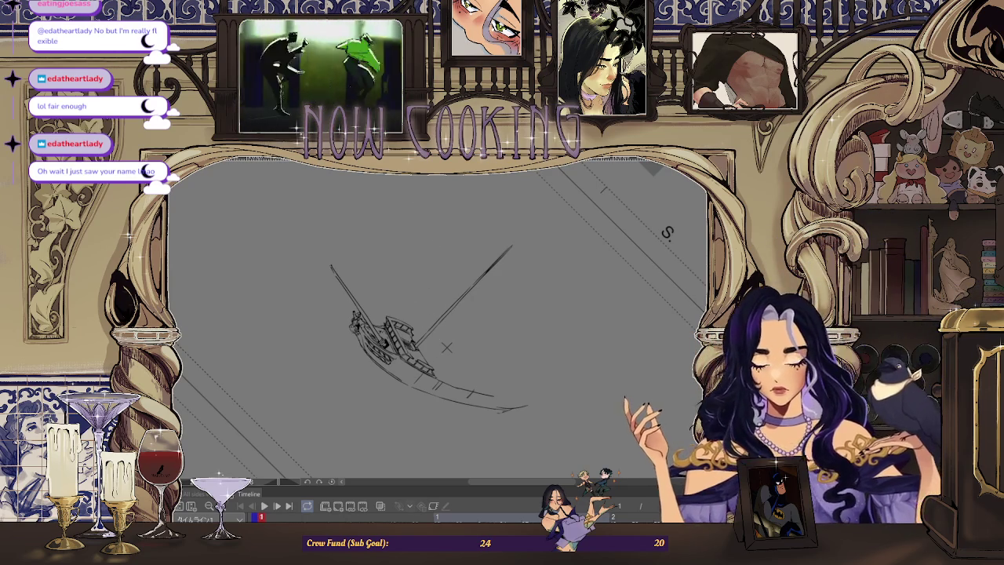
left_click_drag(608, 182, 567, 224)
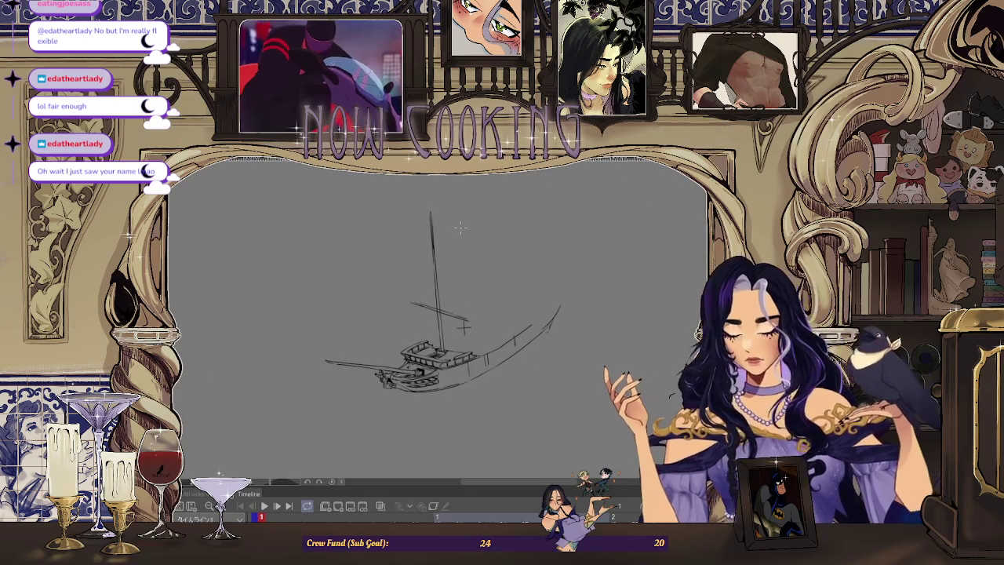
Zoom in and out around the upper mast to frame the area below the top yard.
scroll(460, 227, "up", 2)
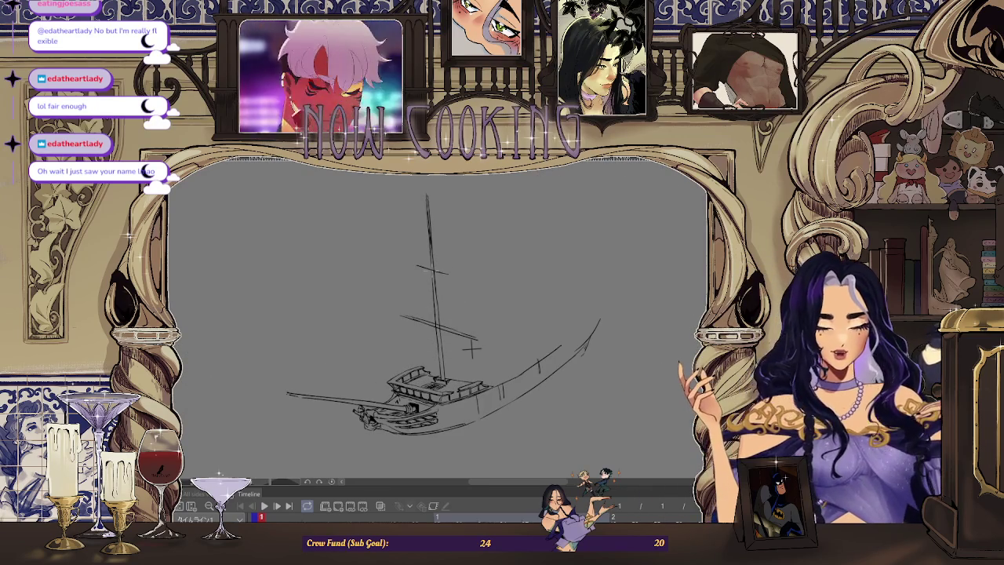
scroll(523, 285, "down", 2)
scroll(523, 284, "down", 2)
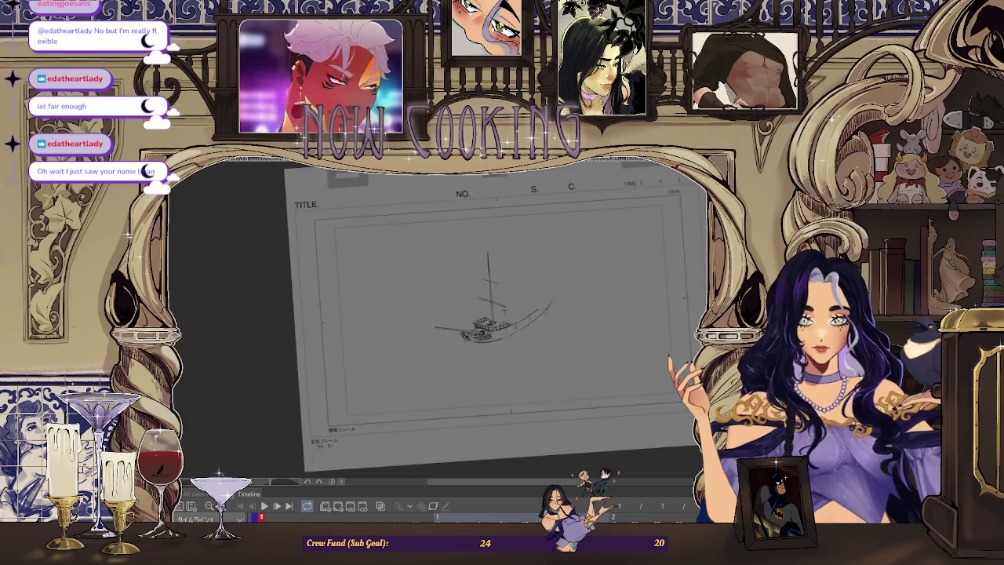
scroll(523, 285, "down", 2)
scroll(414, 225, "up", 2)
scroll(414, 225, "up", 2)
scroll(413, 225, "up", 1)
scroll(414, 225, "up", 1)
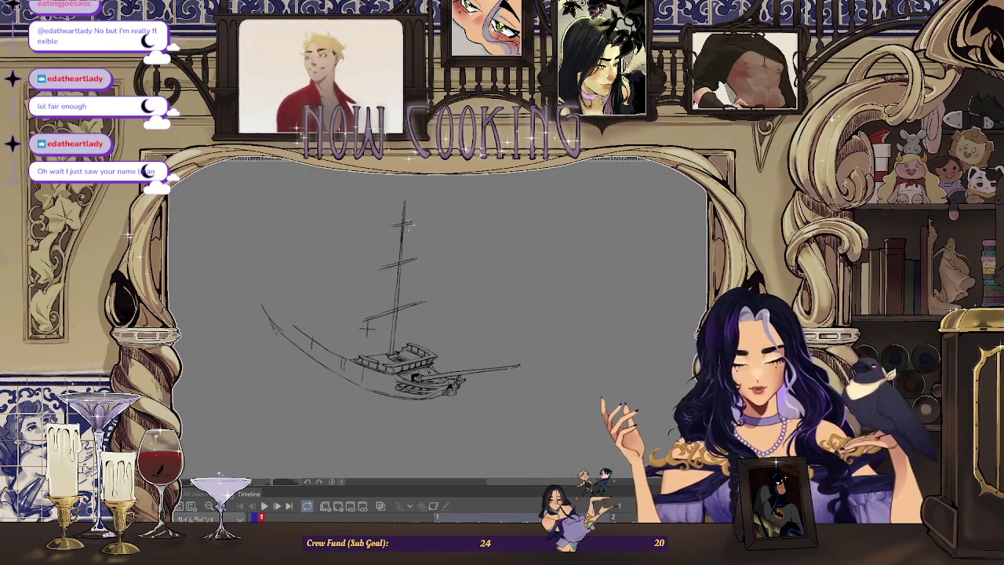
scroll(408, 225, "up", 1)
scroll(408, 225, "up", 2)
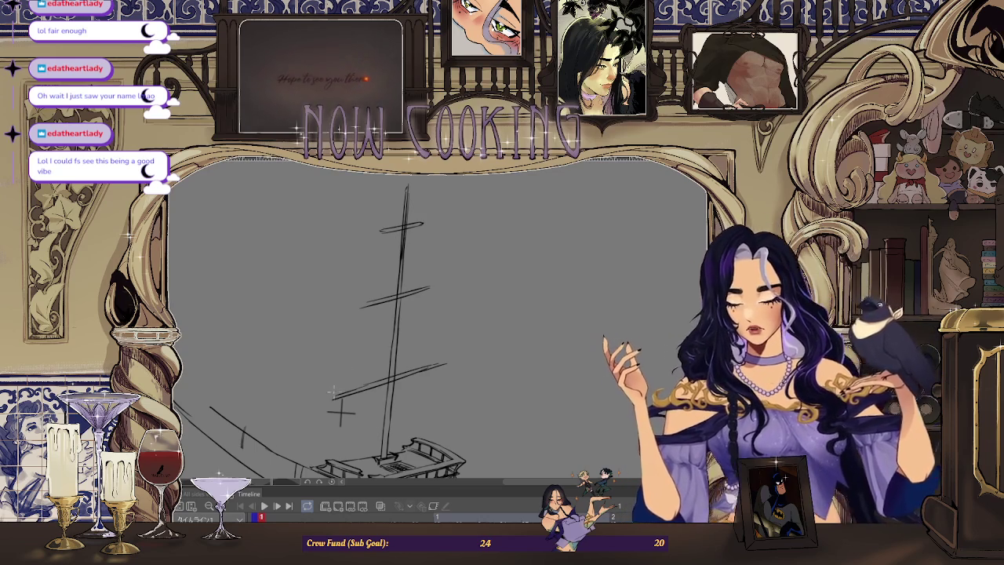
scroll(463, 289, "down", 3)
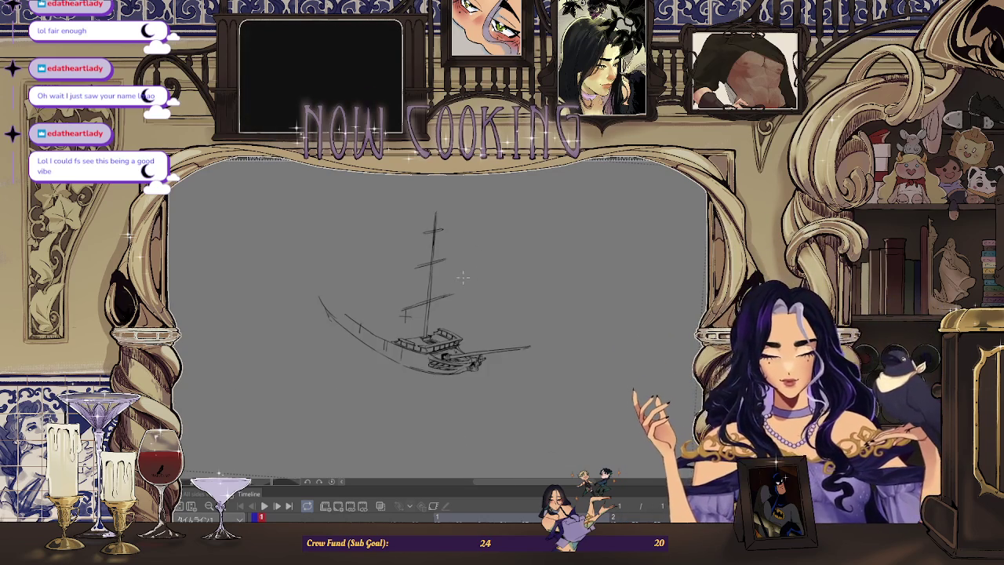
scroll(450, 295, "up", 1)
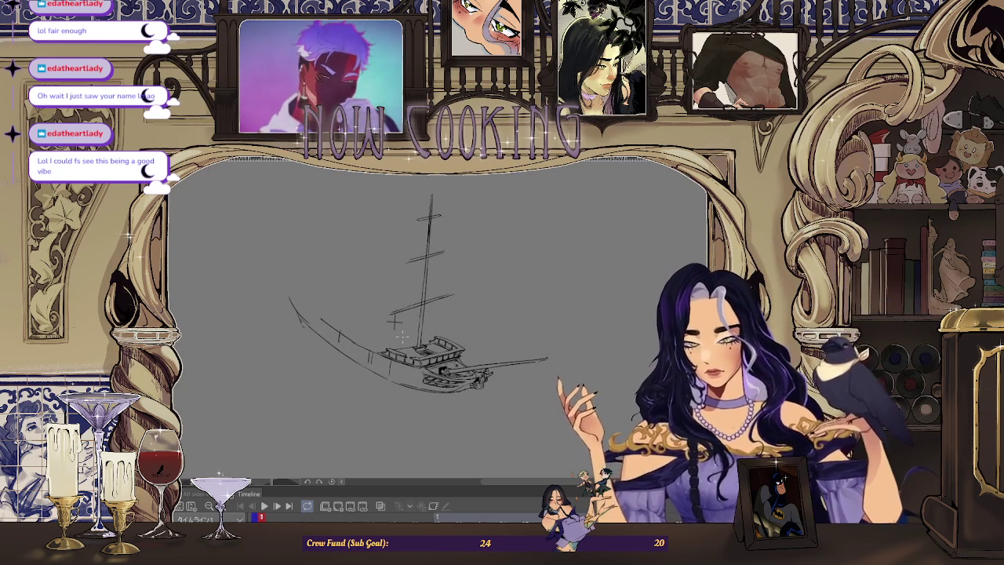
scroll(432, 307, "up", 2)
scroll(427, 319, "up", 1)
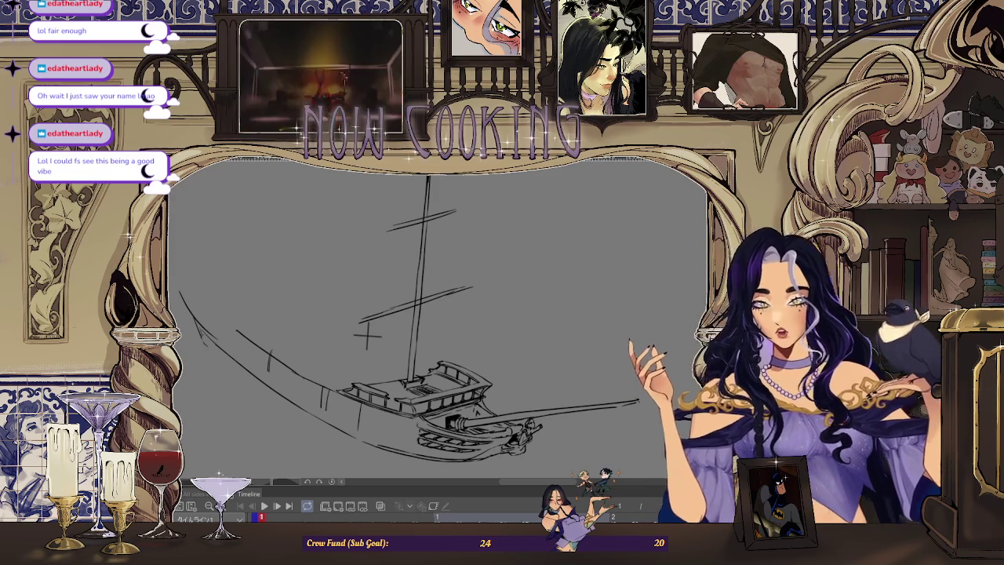
scroll(353, 369, "up", 2)
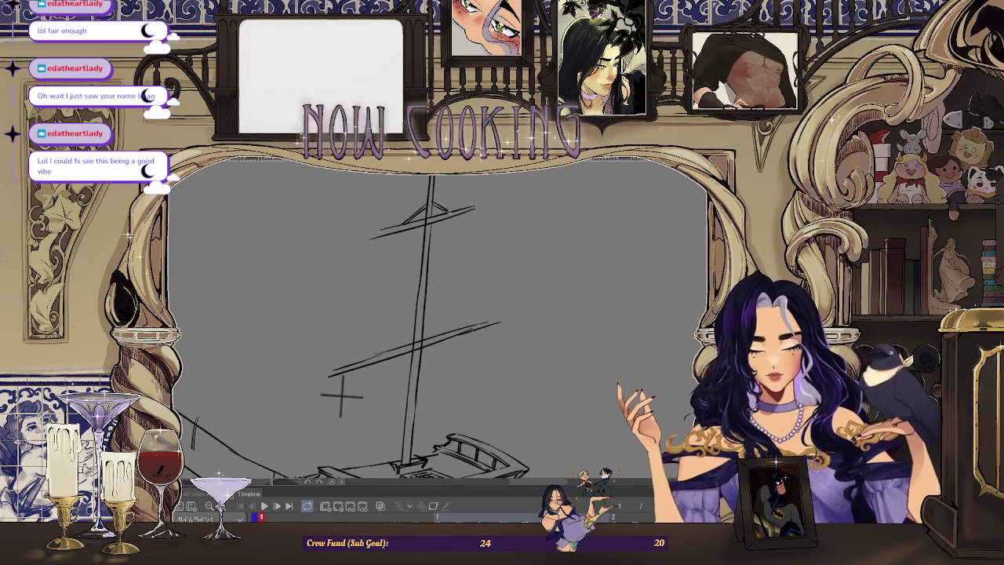
scroll(496, 199, "down", 3)
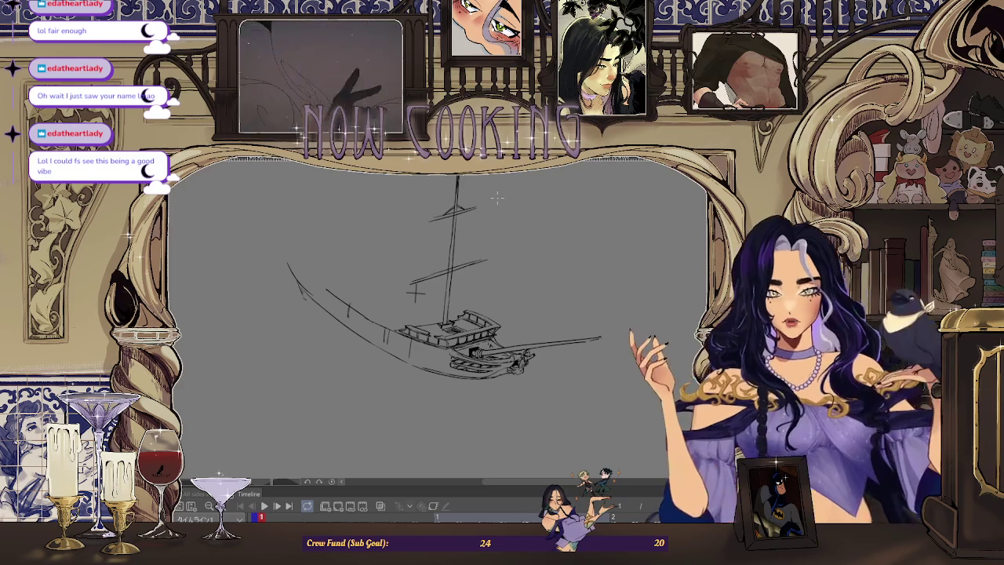
scroll(496, 198, "down", 3)
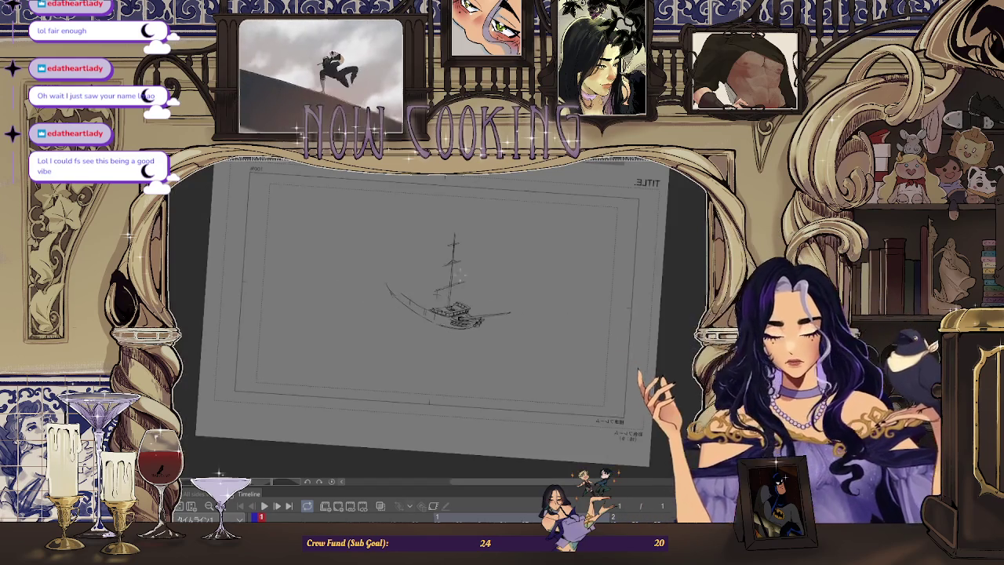
scroll(453, 346, "up", 5)
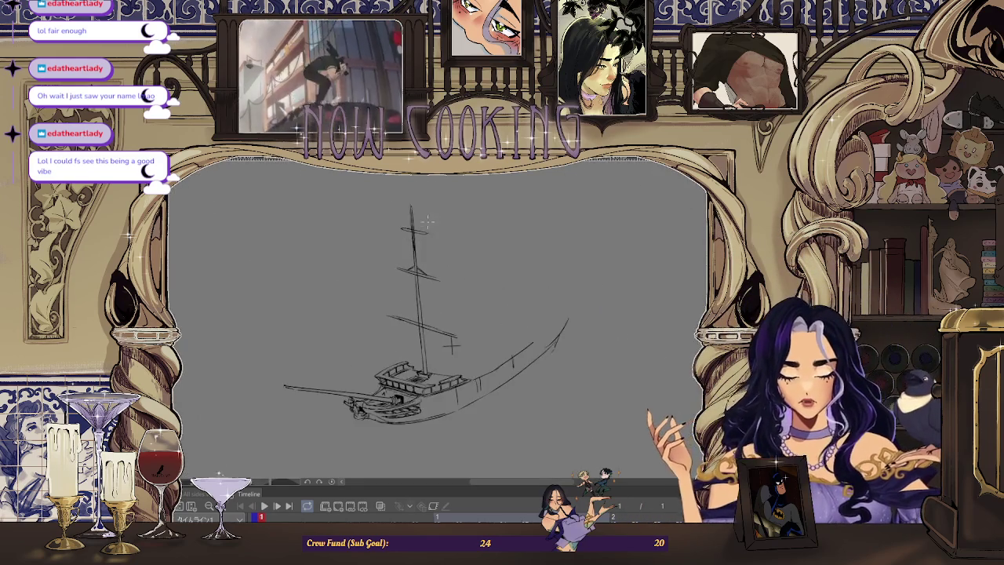
scroll(441, 230, "up", 2)
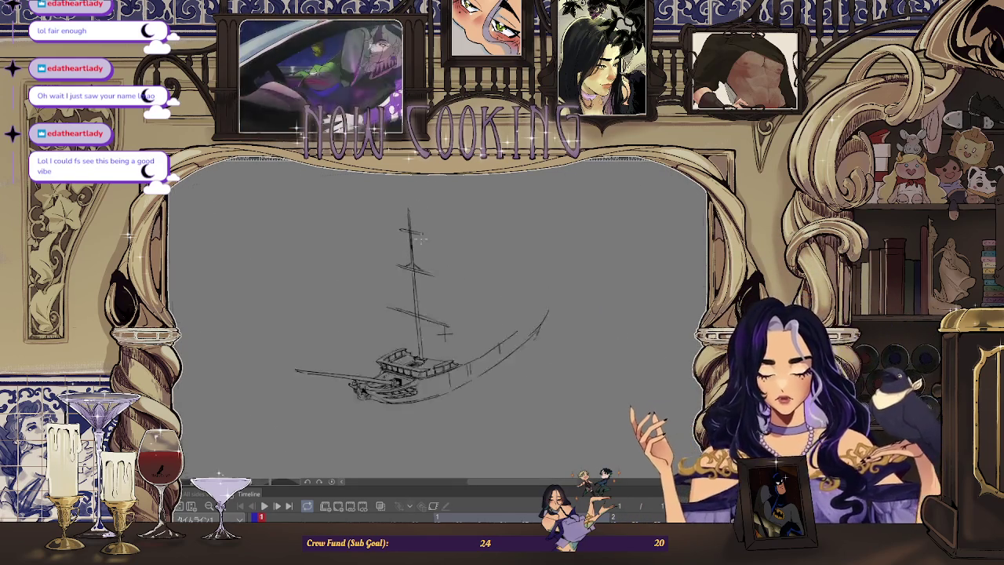
scroll(462, 238, "down", 3)
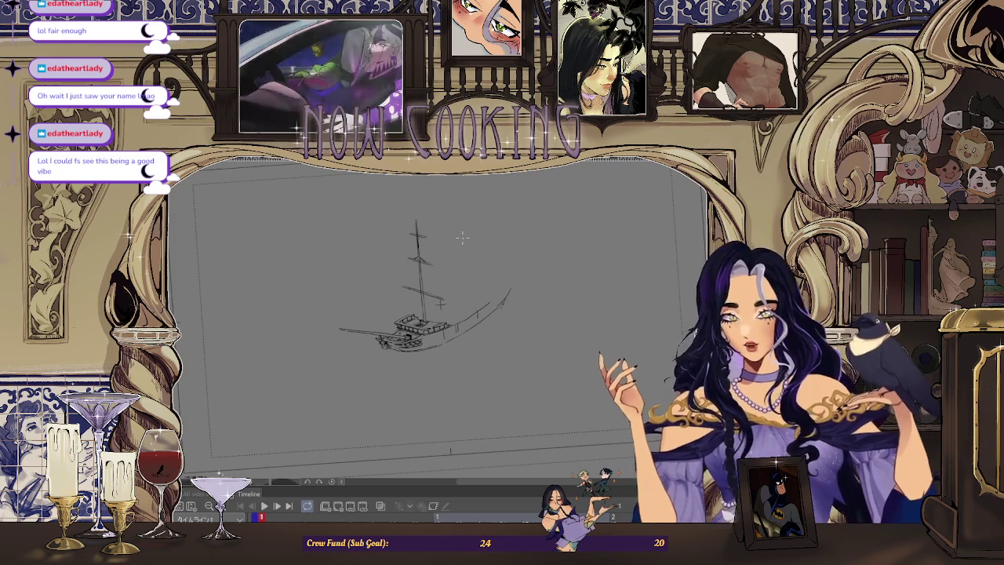
scroll(412, 247, "up", 3)
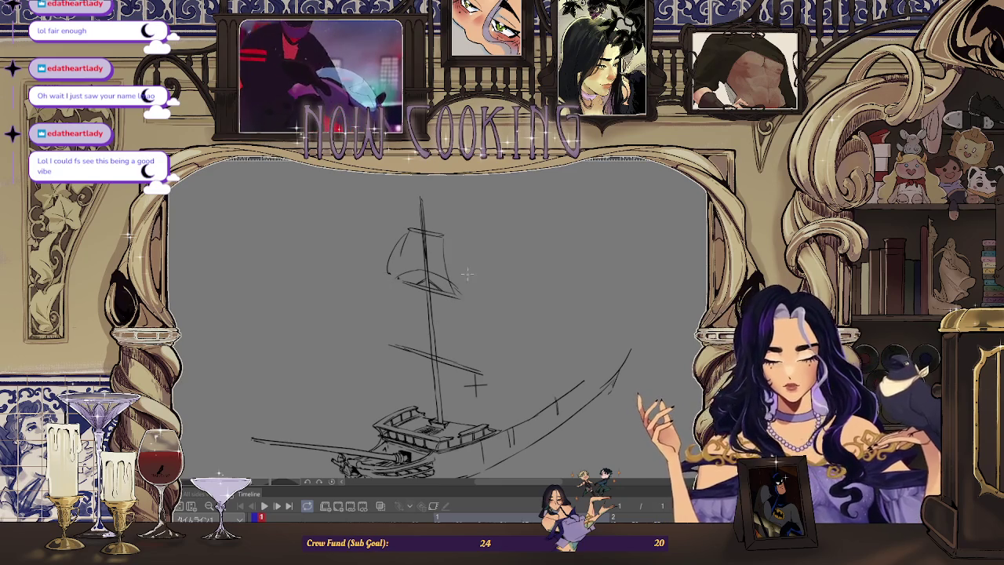
Mirror the view and draw the sail's curved left and right edges.
key("h")
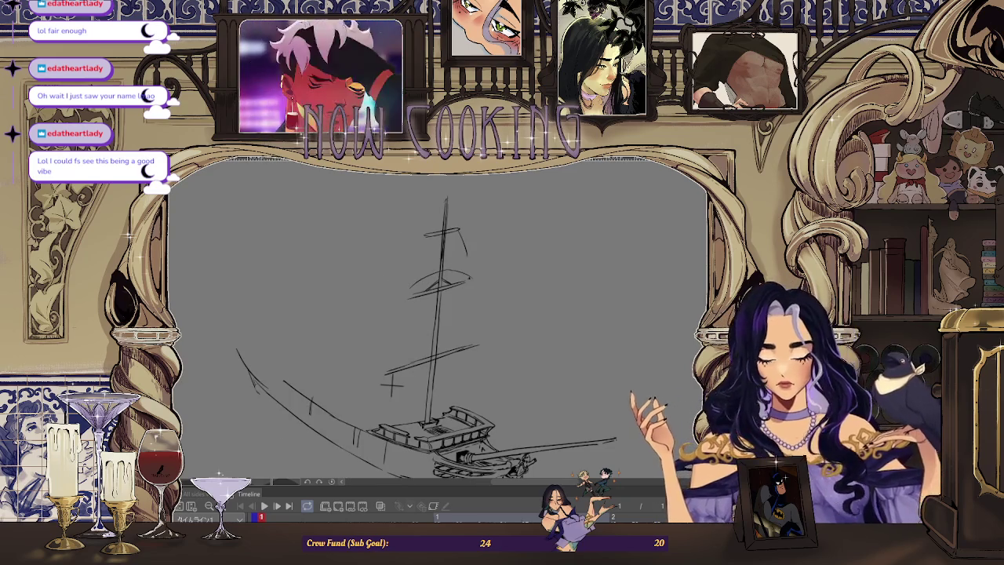
left_click_drag(422, 241, 410, 296)
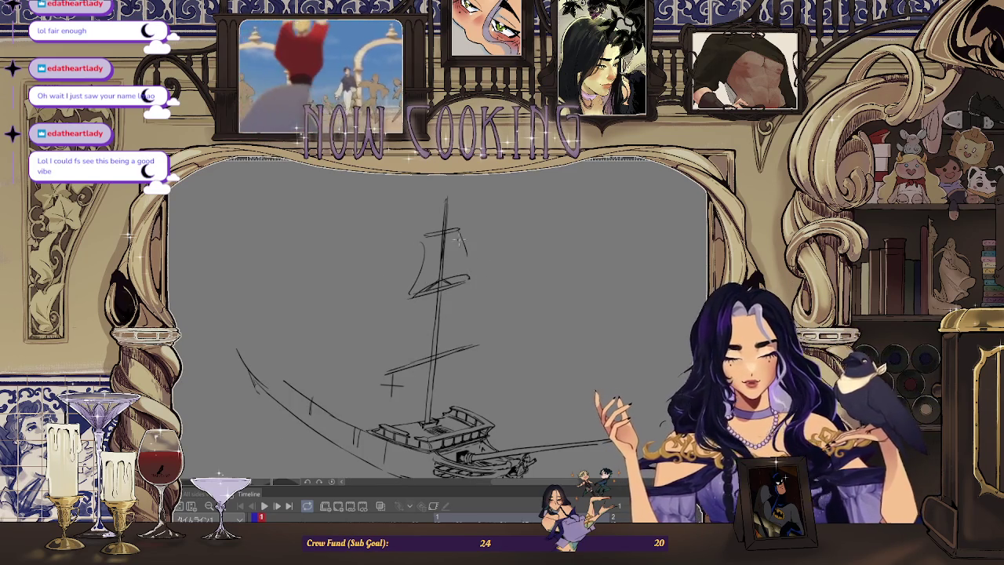
left_click_drag(462, 235, 469, 277)
Mark the top yard's left end and extend the sail's left edge further down.
scroll(467, 263, "up", 1)
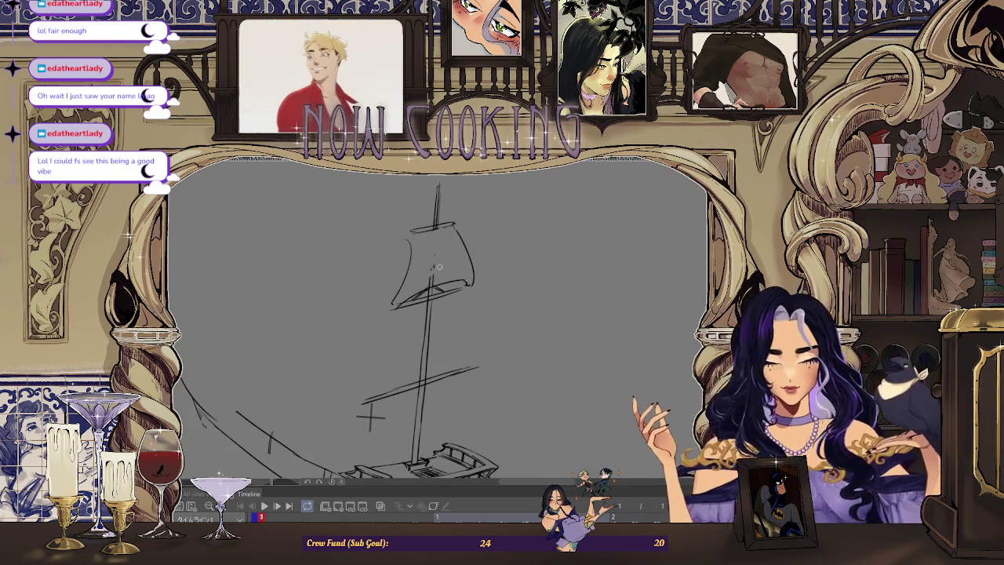
scroll(429, 284, "down", 2)
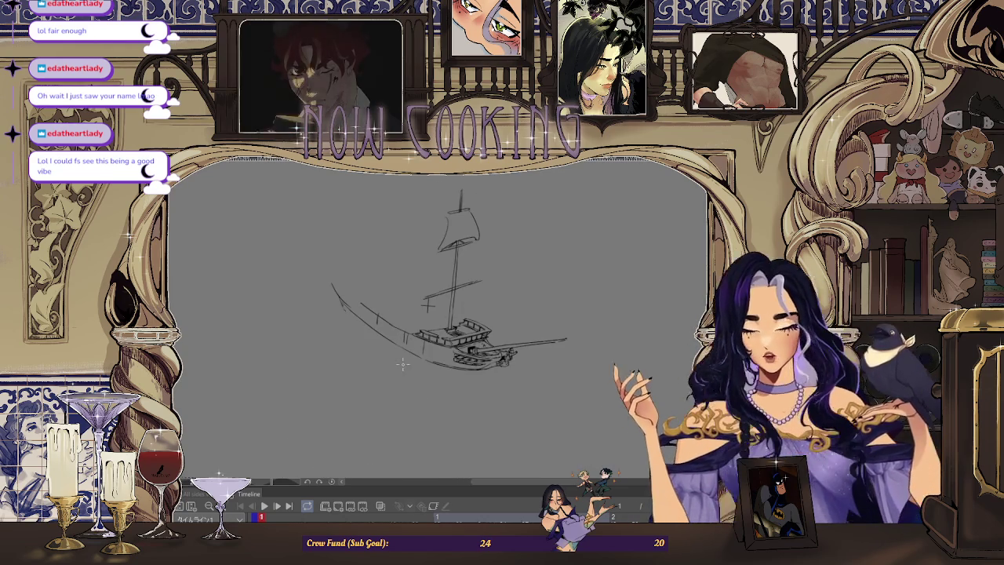
scroll(444, 264, "up", 1)
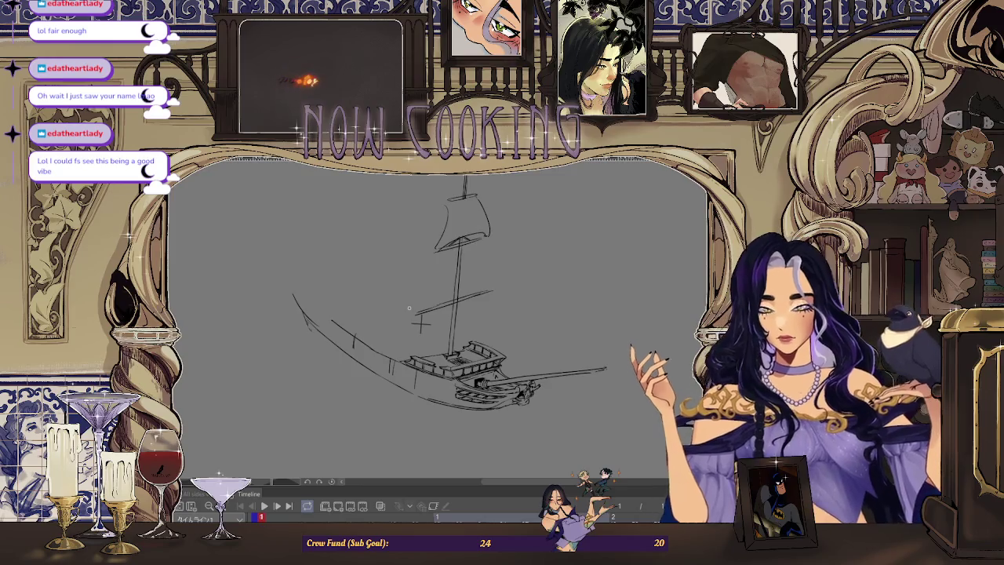
scroll(421, 322, "up", 3)
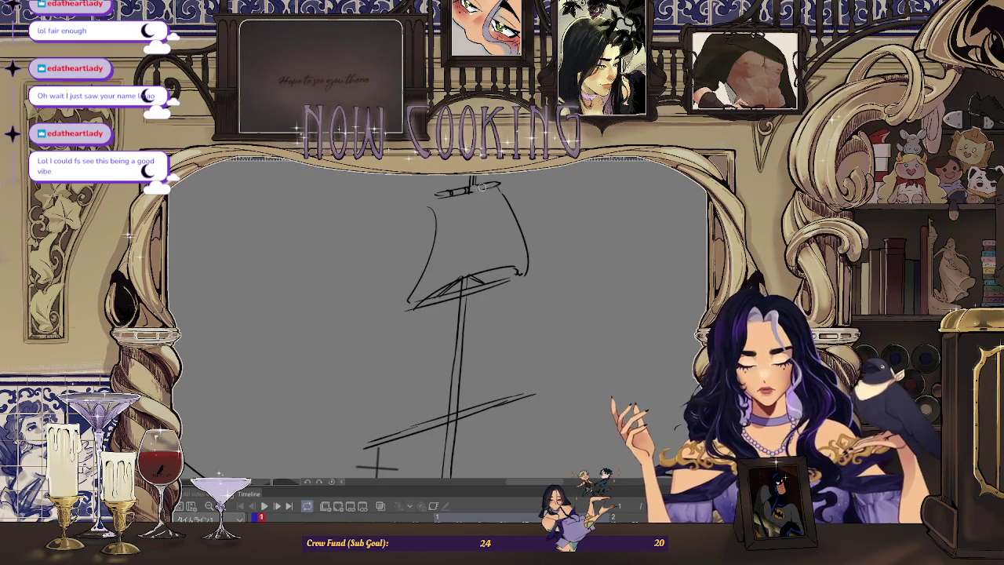
scroll(481, 189, "up", 1)
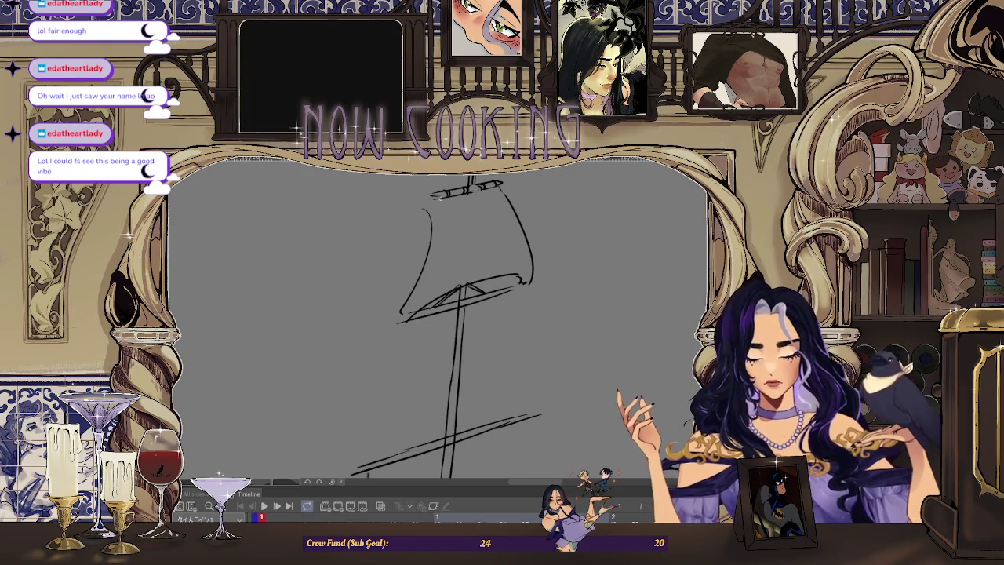
scroll(427, 212, "up", 1)
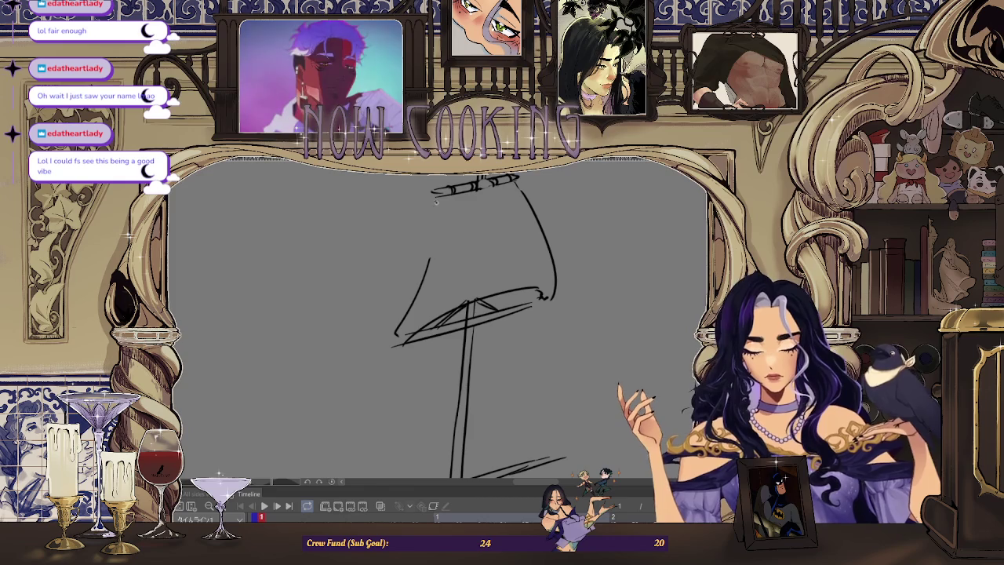
left_click_drag(434, 188, 440, 192)
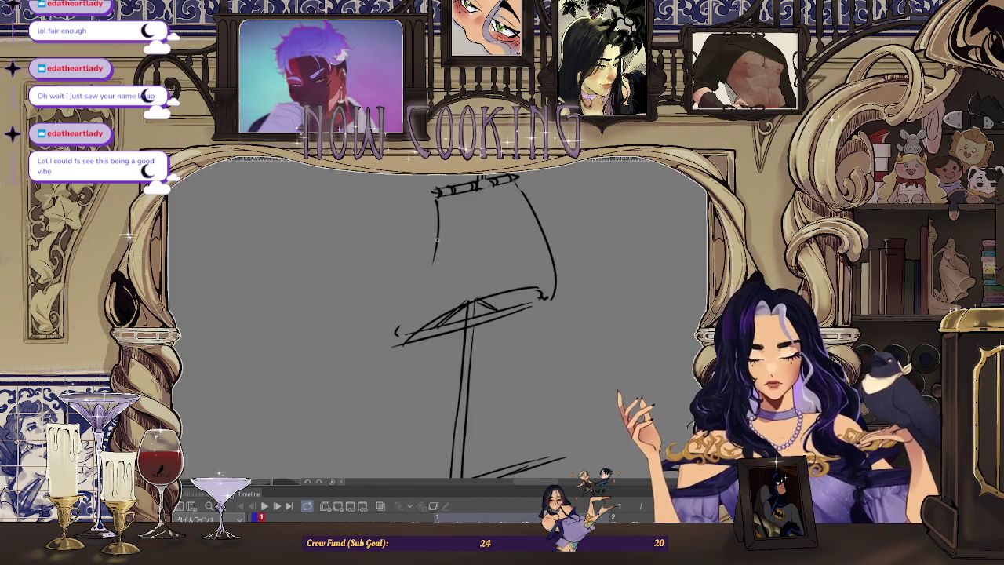
left_click_drag(435, 255, 432, 263)
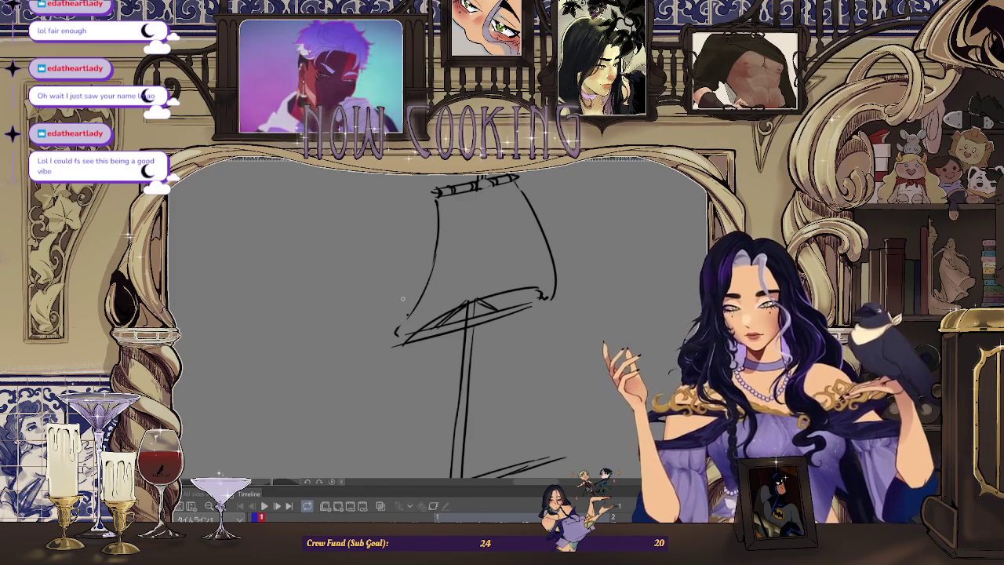